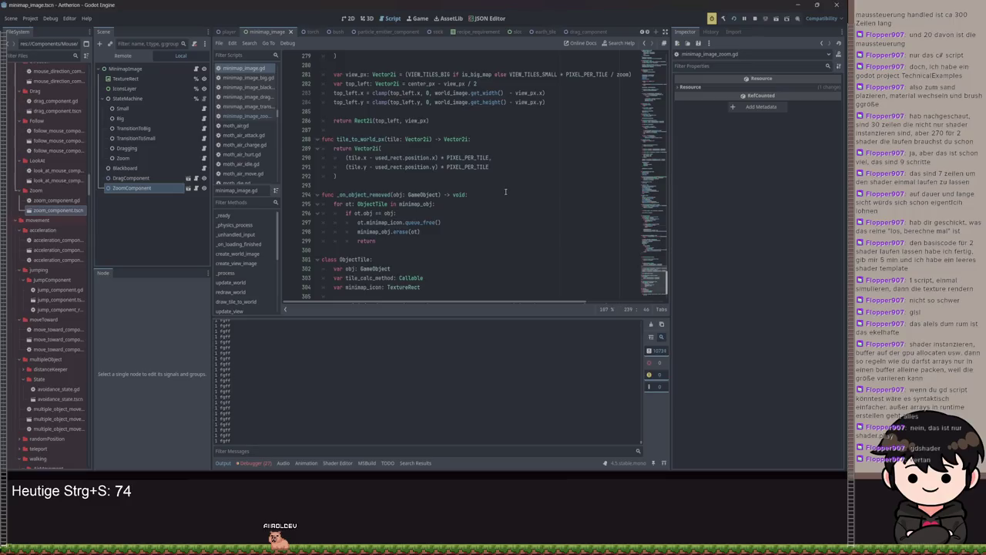
Remove PIXEL_PER_TILE from the view_px calculation on line 281 and save the script
scroll(506, 183, "up", 6)
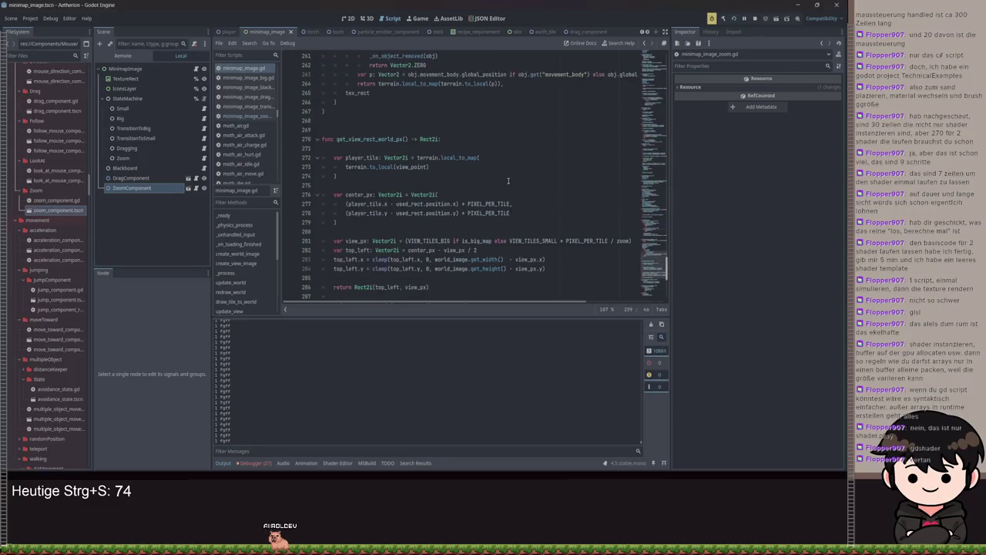
scroll(507, 171, "down", 1)
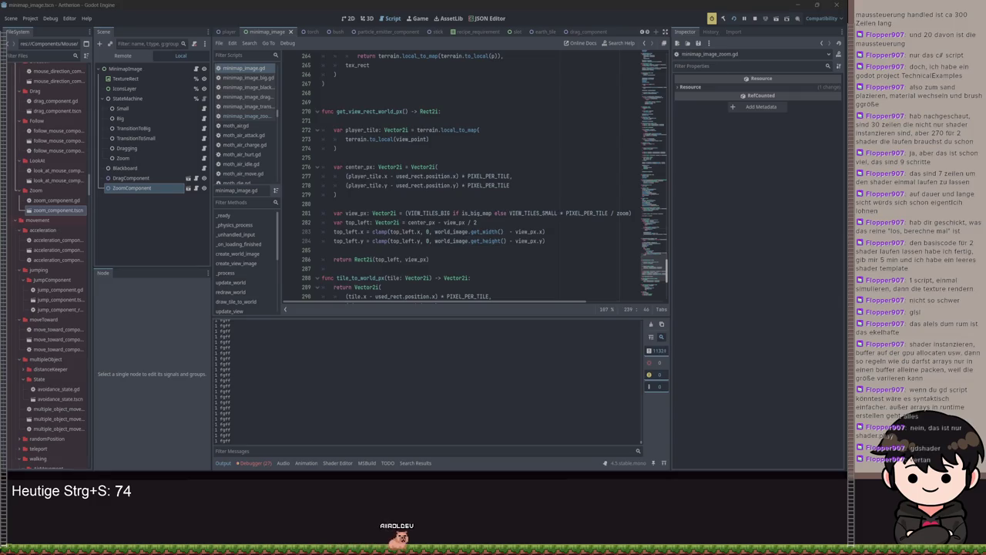
scroll(462, 178, "up", 6)
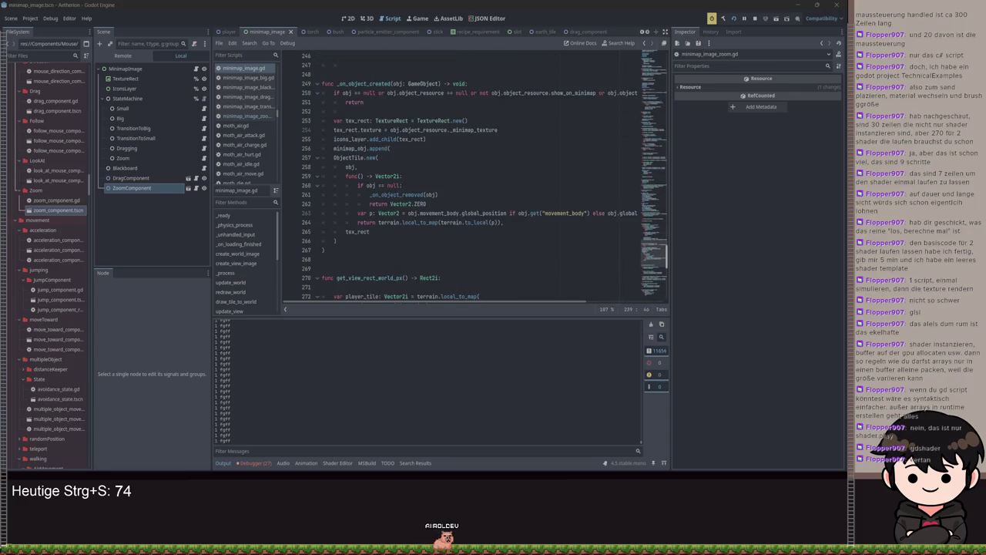
scroll(470, 162, "up", 17)
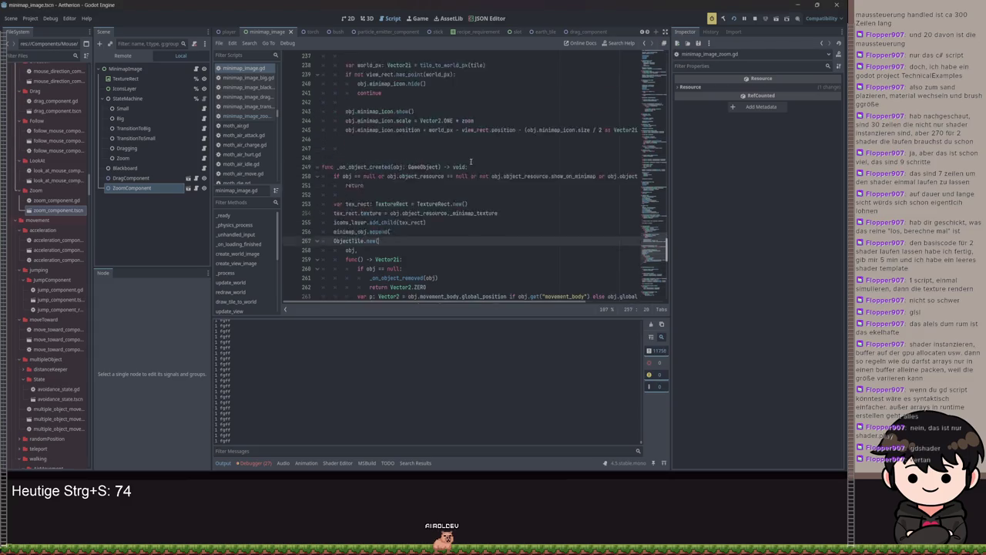
scroll(499, 138, "up", 17)
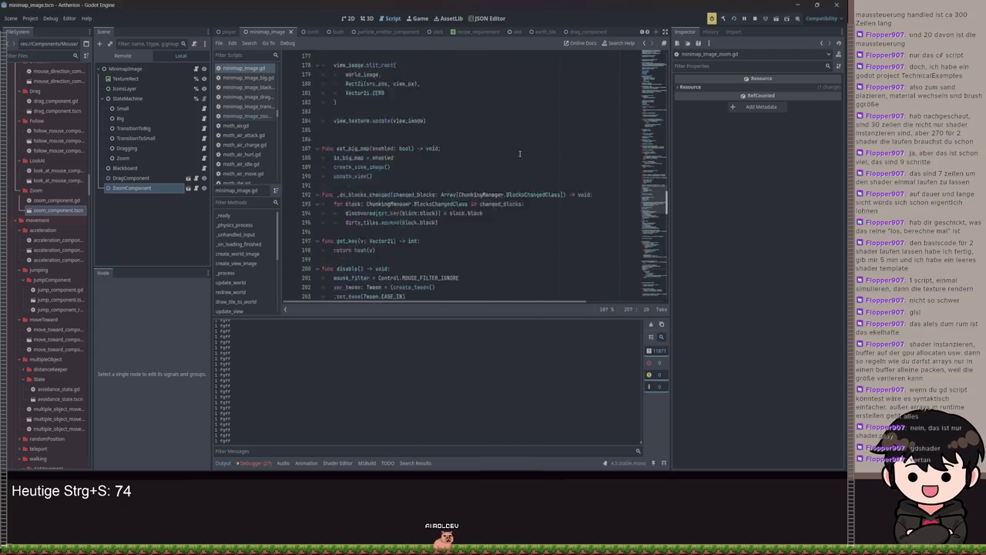
scroll(447, 200, "down", 2)
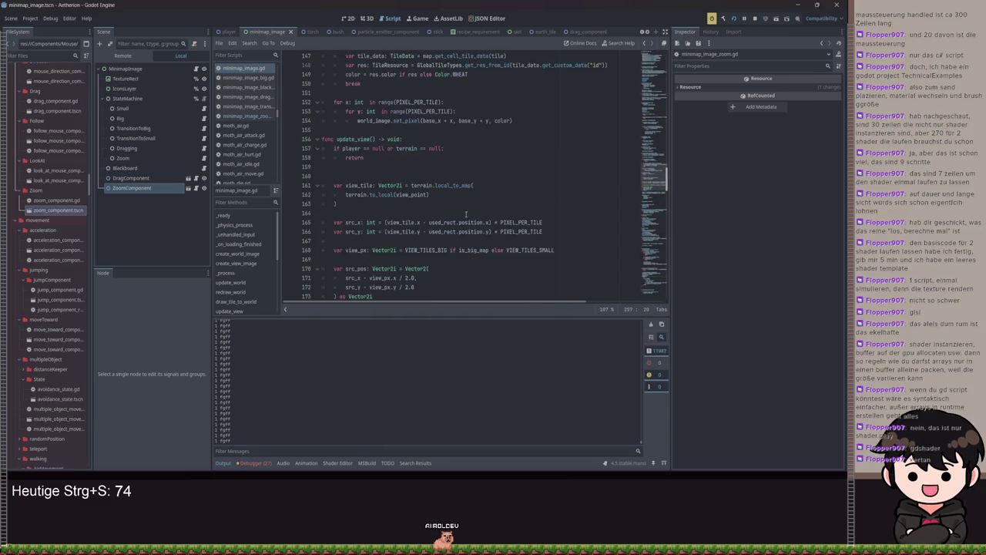
left_click(551, 224)
key("Up")
key("Up")
key("Up")
left_click(560, 223)
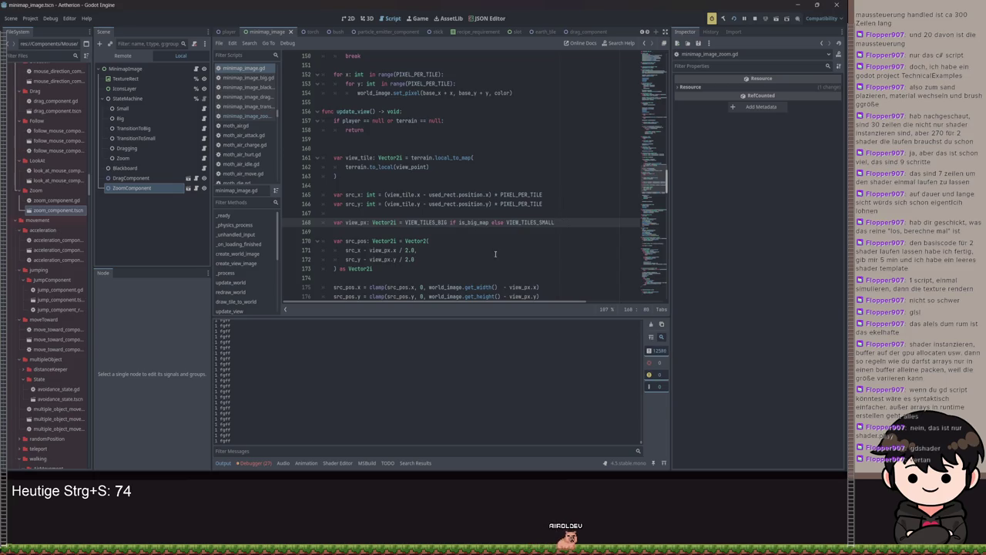
scroll(486, 255, "down", 2)
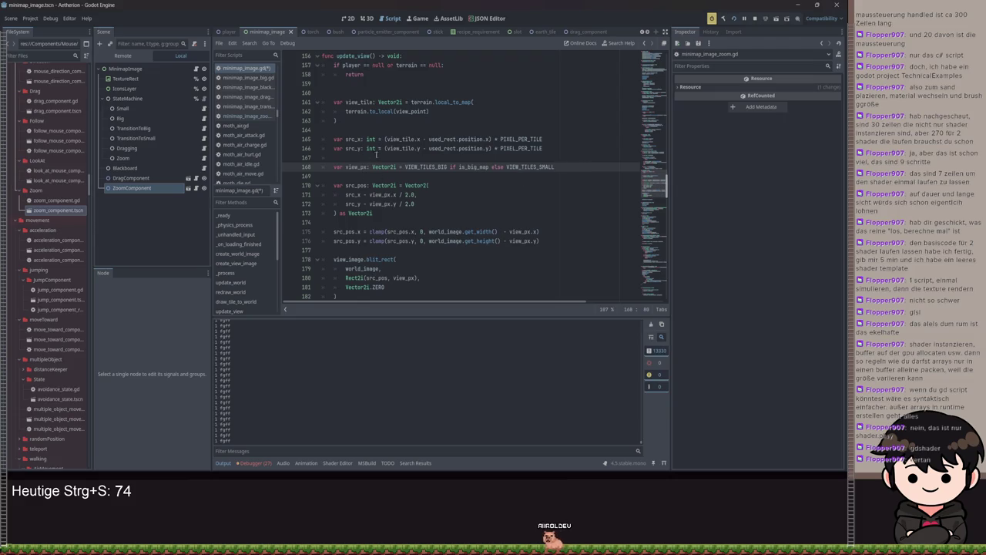
scroll(450, 157, "up", 2)
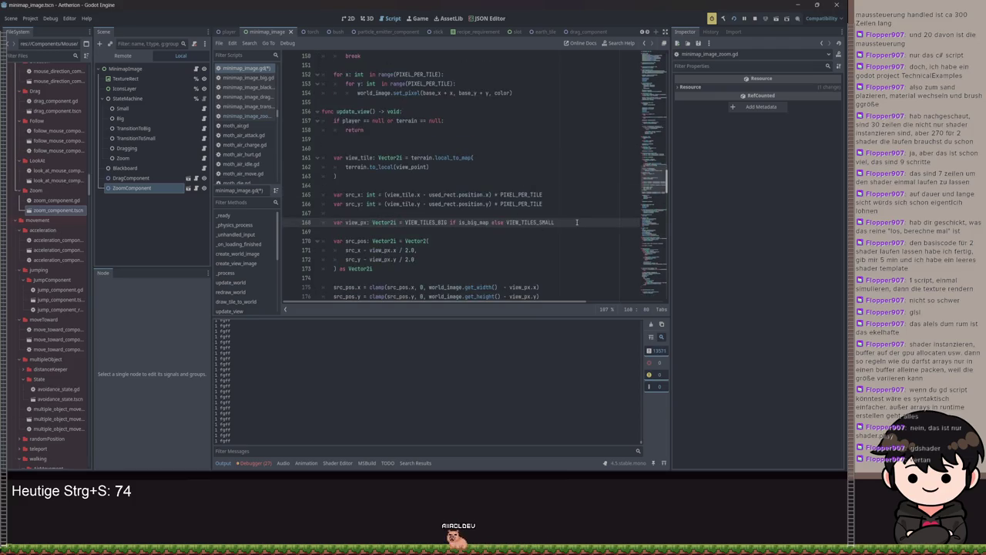
left_click(355, 215)
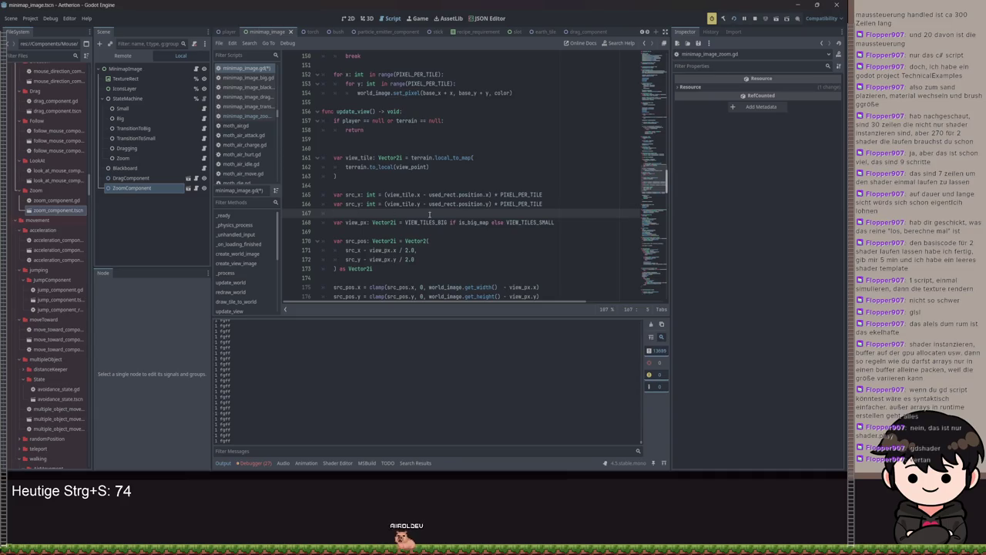
left_click(404, 222)
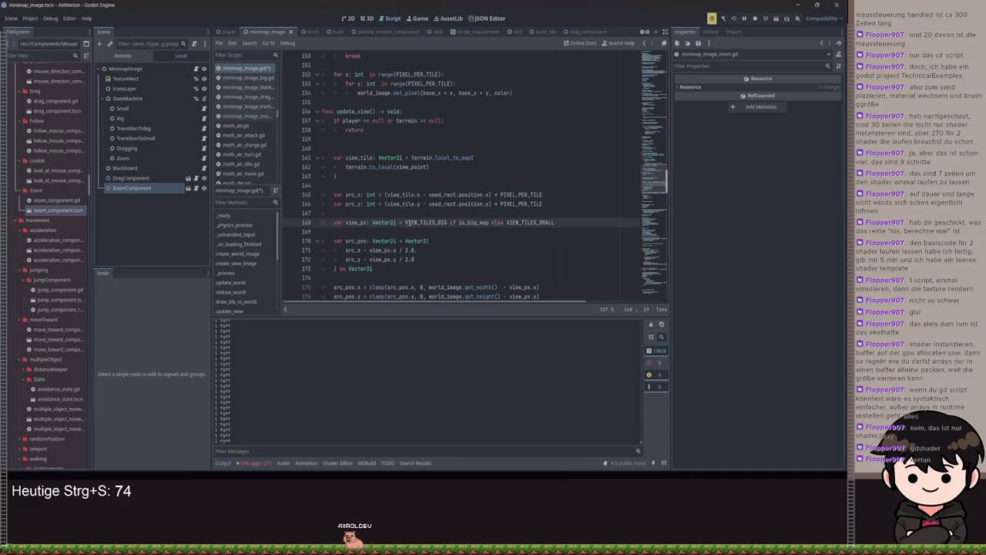
scroll(553, 222, "down", 20)
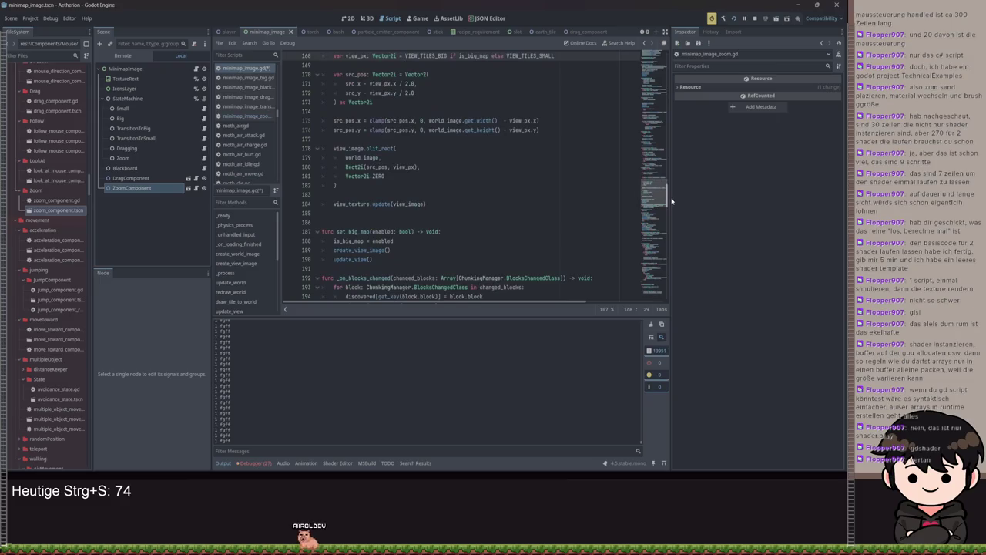
scroll(662, 277, "up", 6)
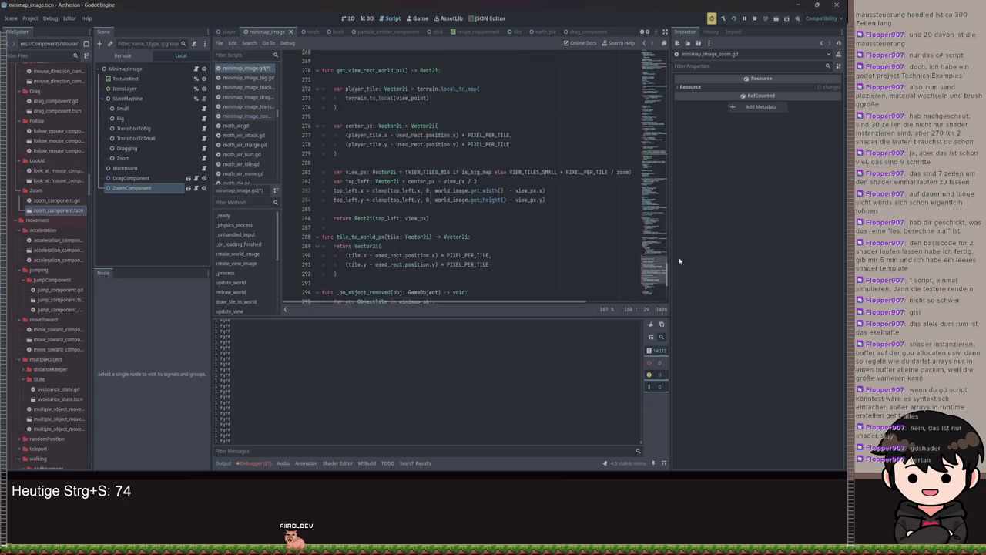
double_click(583, 184)
key("BackSpace")
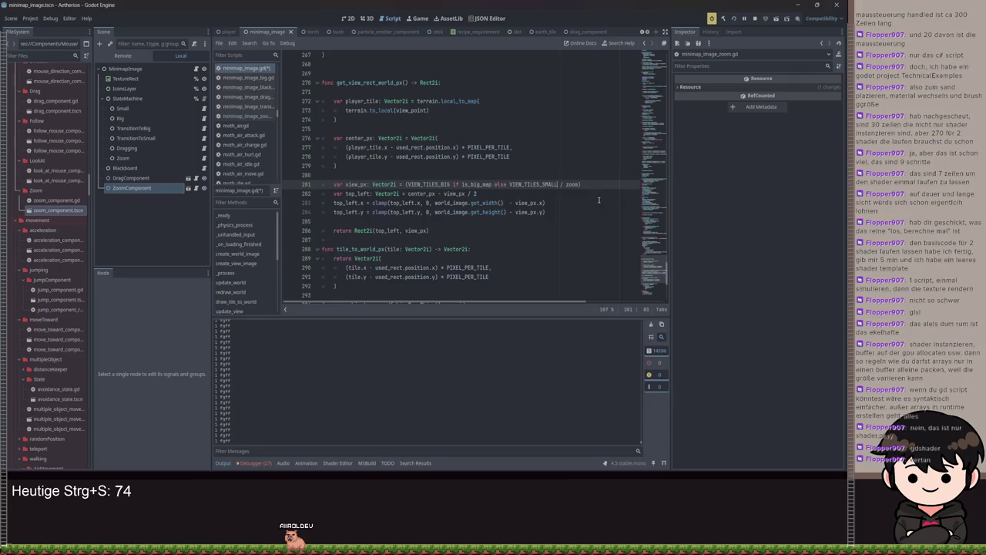
key("ctrl+s")
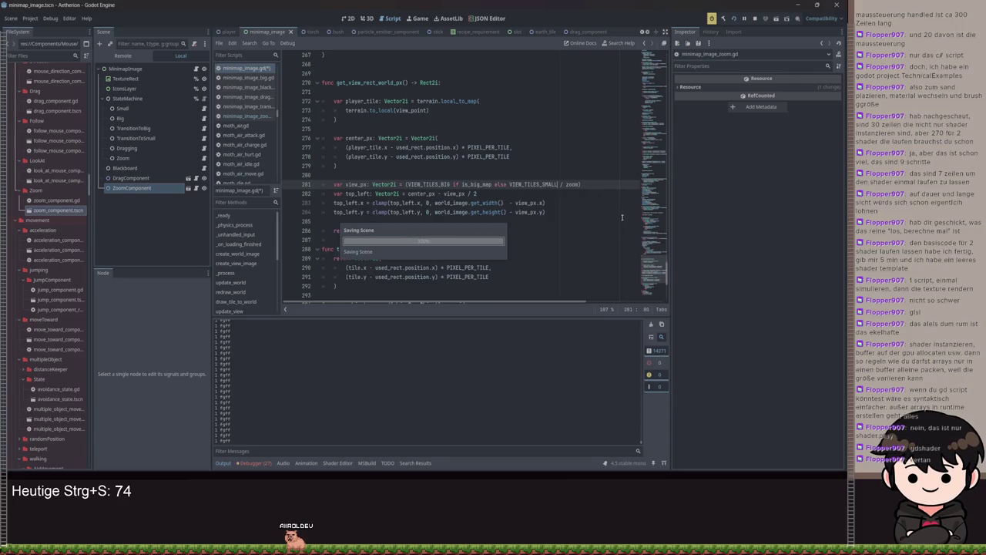
key("ctrl+s")
Add a 'base_view: Vector2i' variable set to the VIEW_TILES_BIG or VIEW_TILES_SMALL expression
left_click(370, 179)
key("Return")
type("var base_")
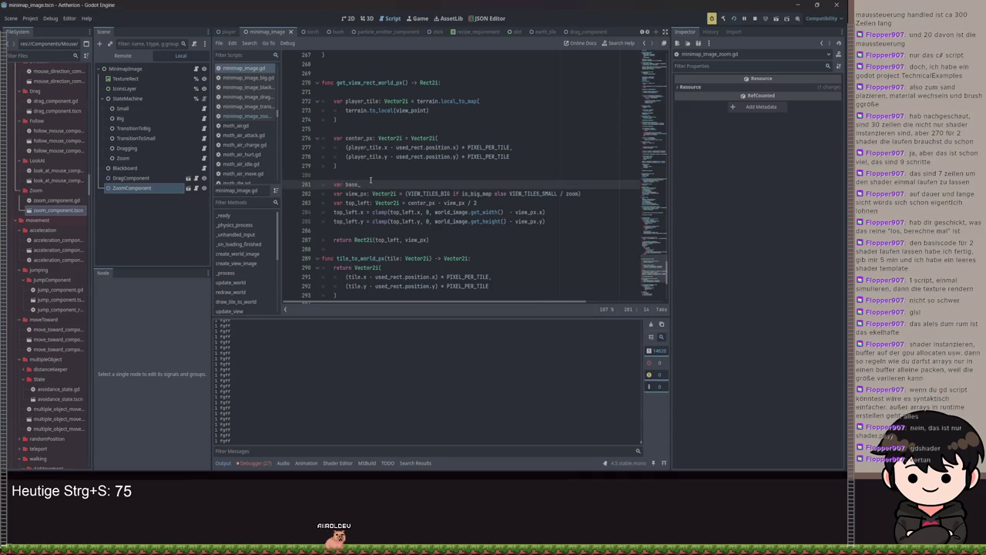
type("view")
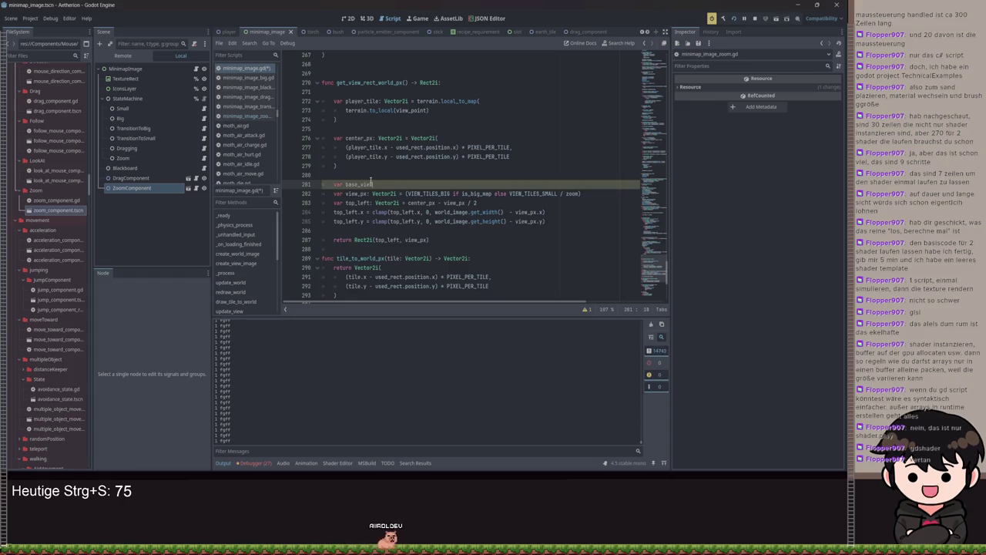
type("iew: Vector2i")
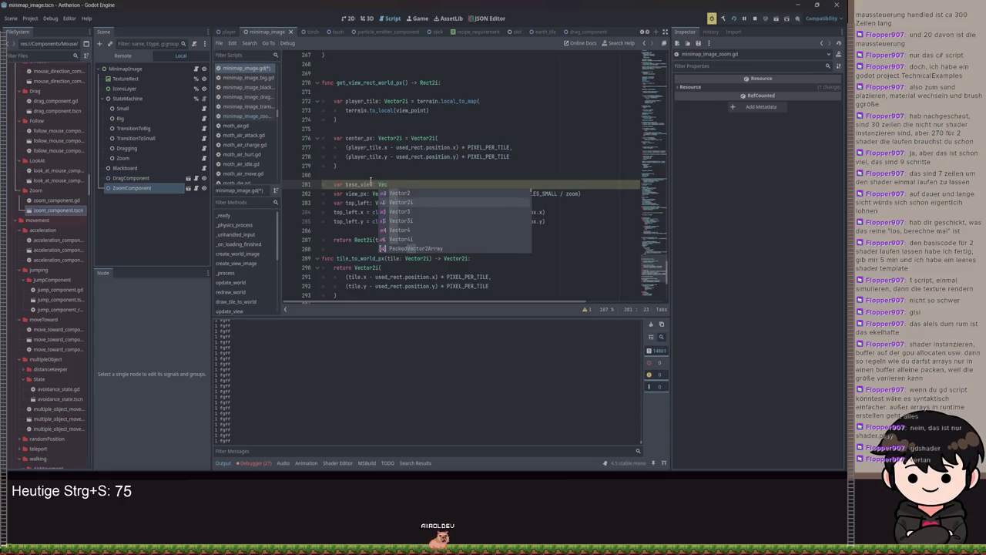
left_click_drag(407, 193, 558, 193)
key("ctrl+c")
left_click(415, 181)
key("ctrl+v")
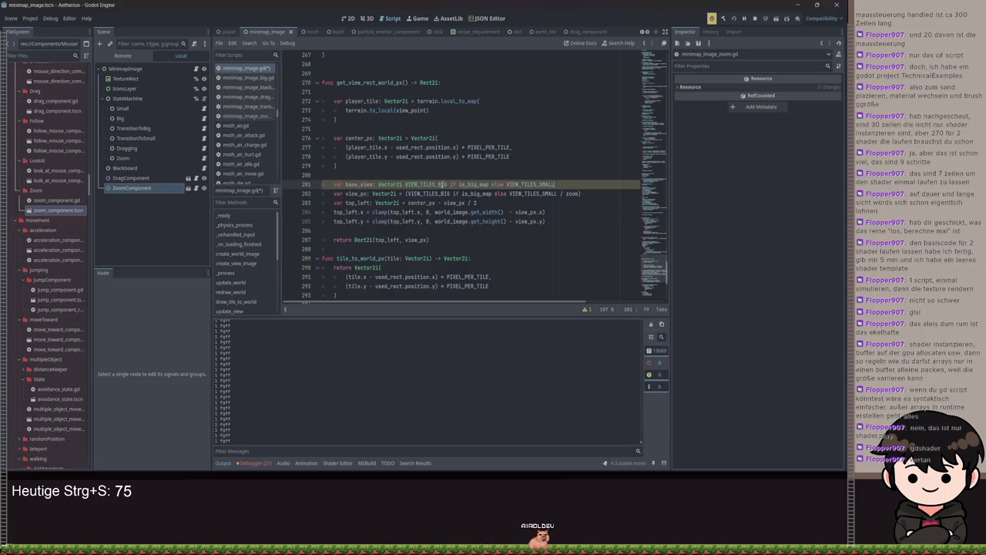
type("=")
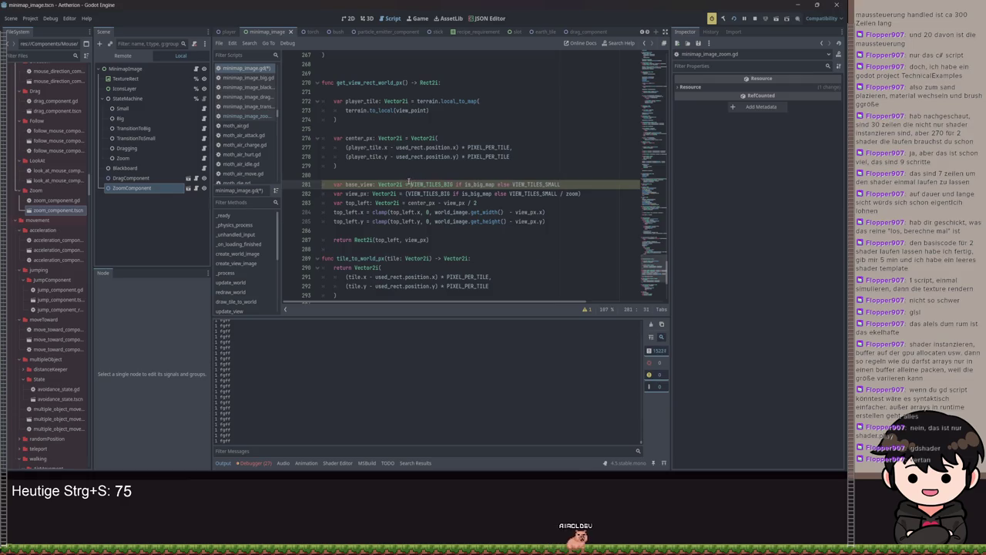
Make view_px equal base_view / zoom, then cut both lines for reuse
left_click(403, 193)
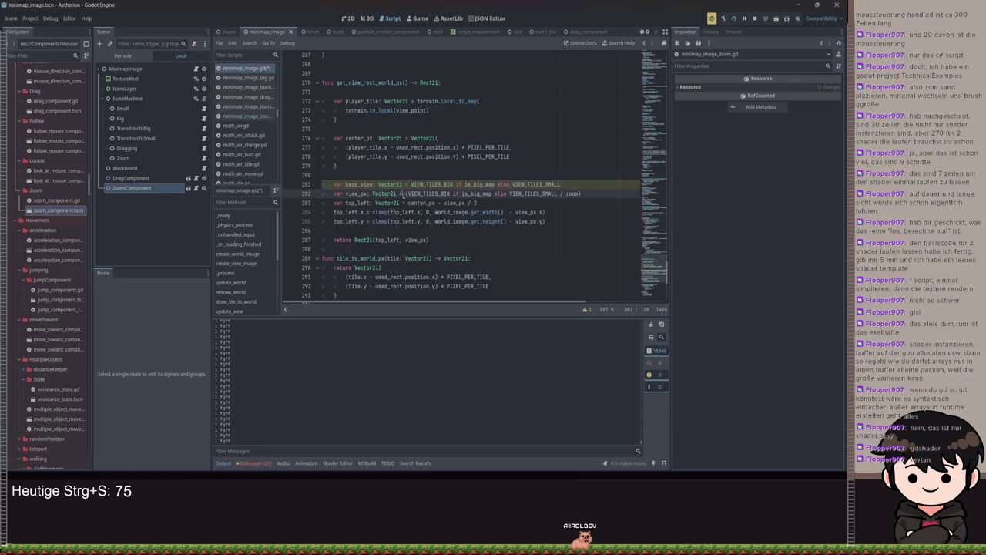
key("ctrl+shift+Right")
key("ctrl+shift+Right")
key("ctrl+shift+Right")
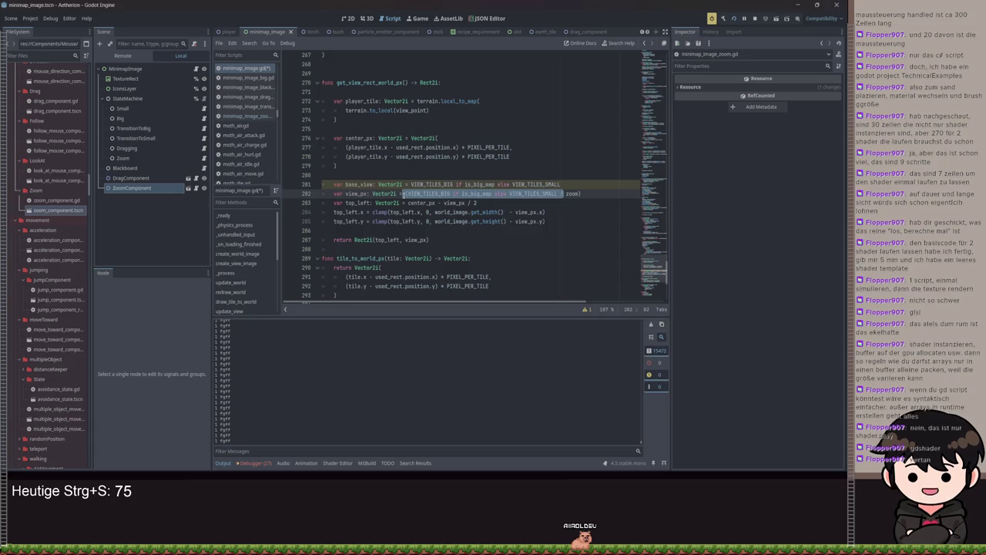
key("BackSpace")
type("base_view")
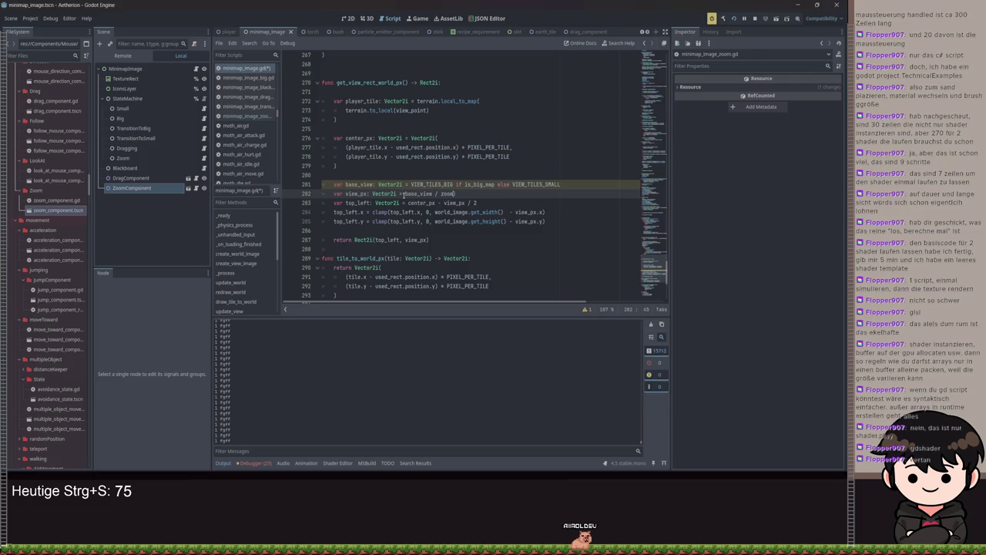
left_click_drag(461, 194, 316, 189)
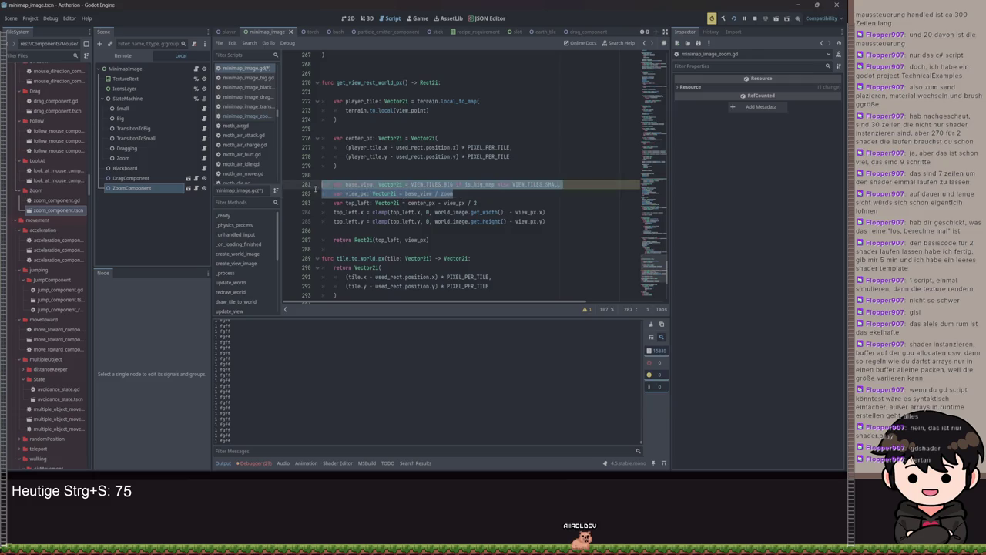
key("ctrl+x")
scroll(516, 194, "up", 20)
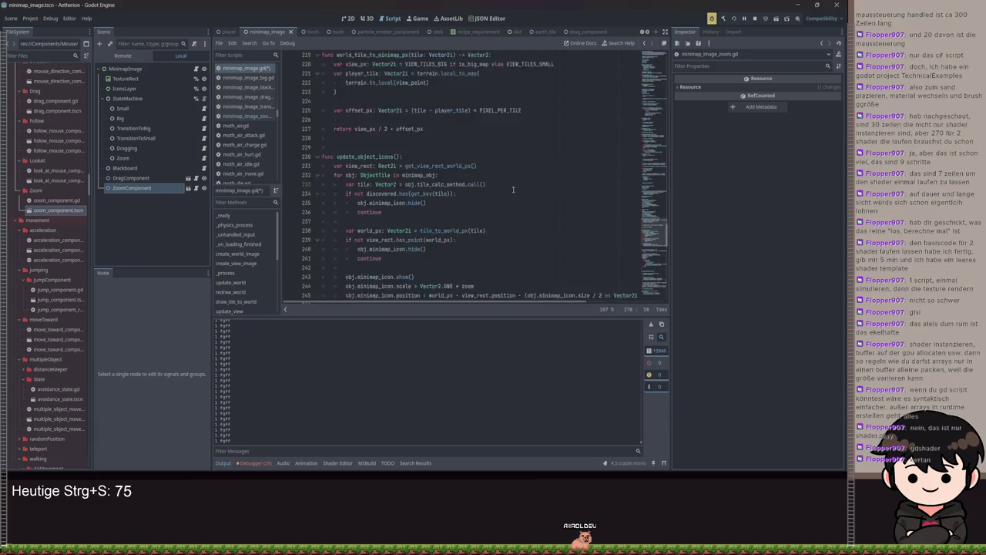
Replace update_view's old view_px definition with the base_view and view_px lines
scroll(530, 201, "up", 2)
scroll(537, 215, "down", 2)
scroll(560, 215, "up", 3)
scroll(558, 213, "down", 3)
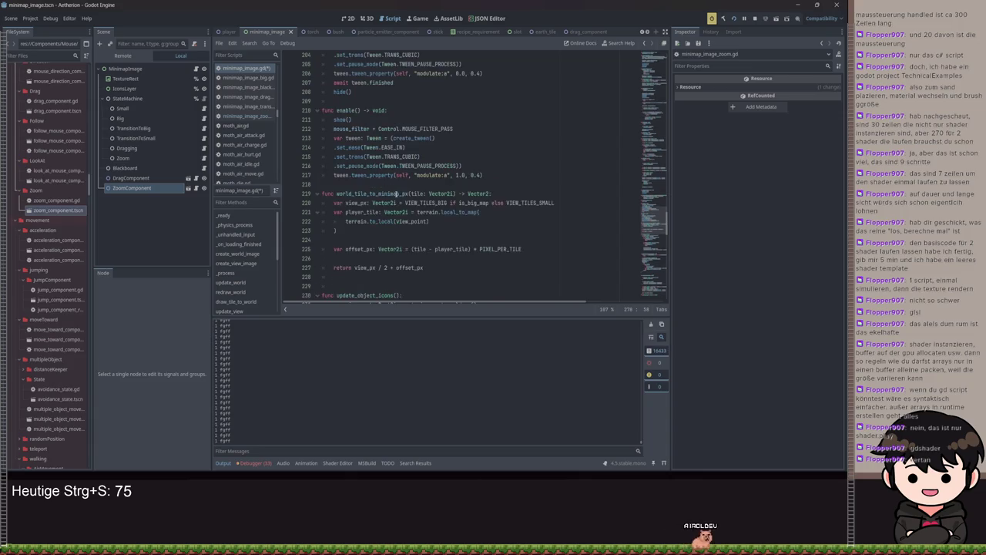
scroll(558, 205, "up", 8)
scroll(560, 200, "up", 7)
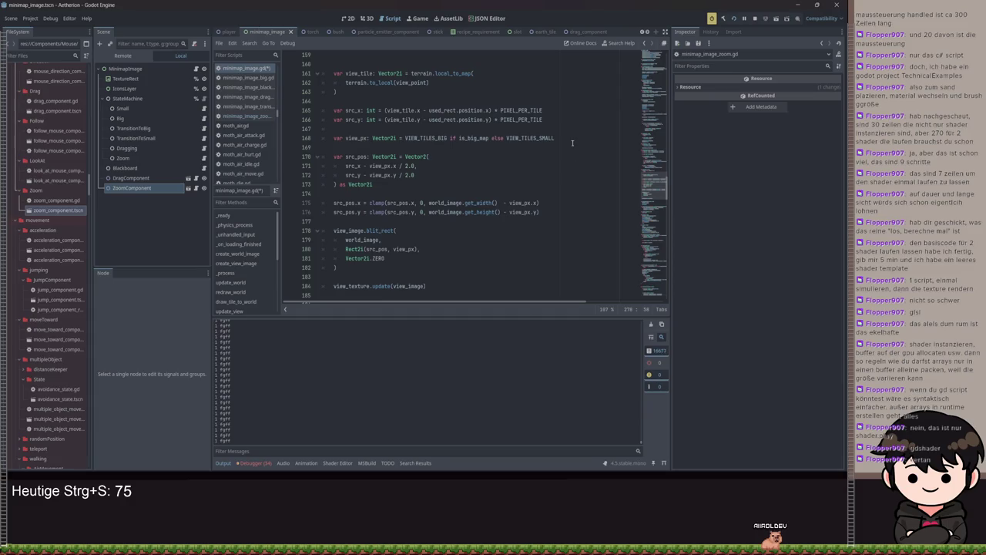
left_click_drag(572, 142, 372, 140)
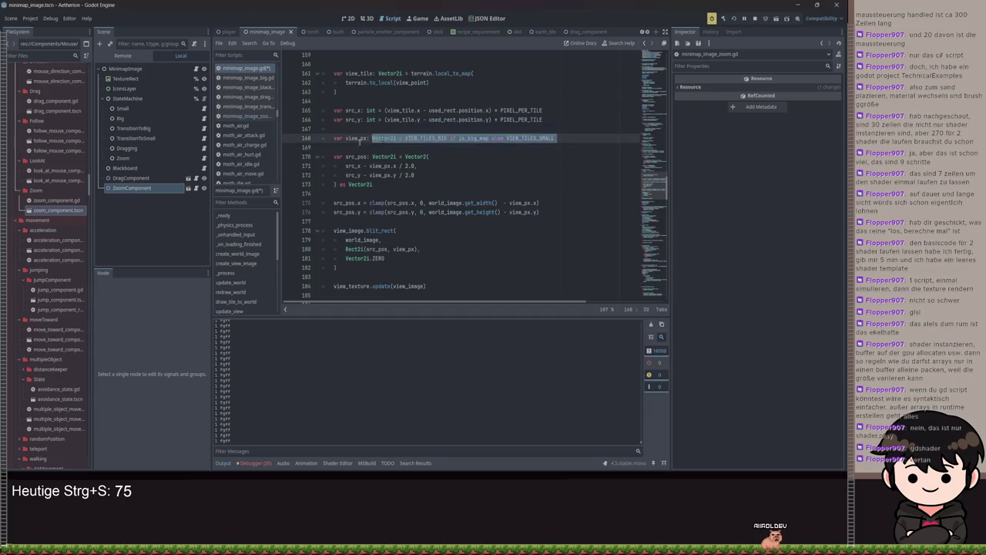
key("ctrl+v")
Save the script and toggle the running game's minimap between big and small views
left_click(345, 139)
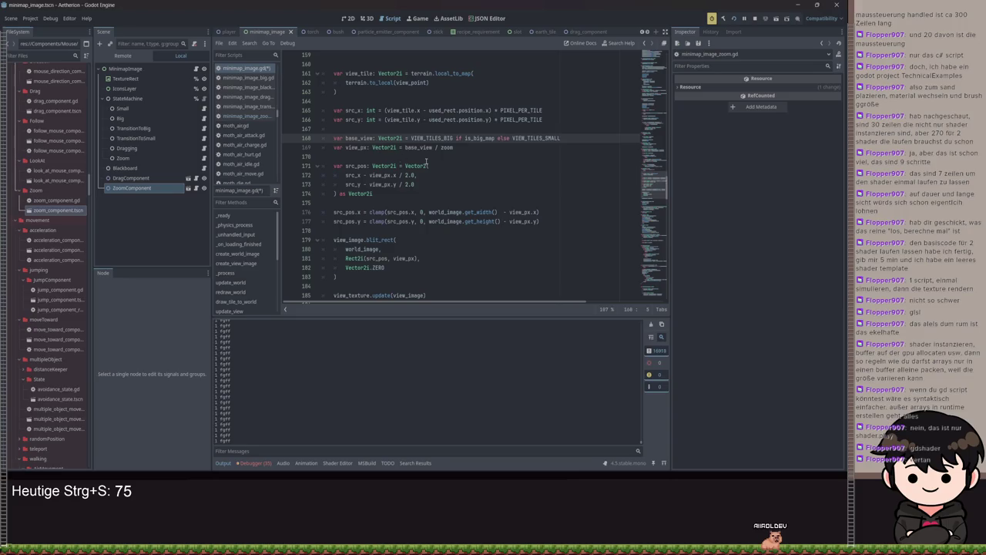
key("ctrl+s")
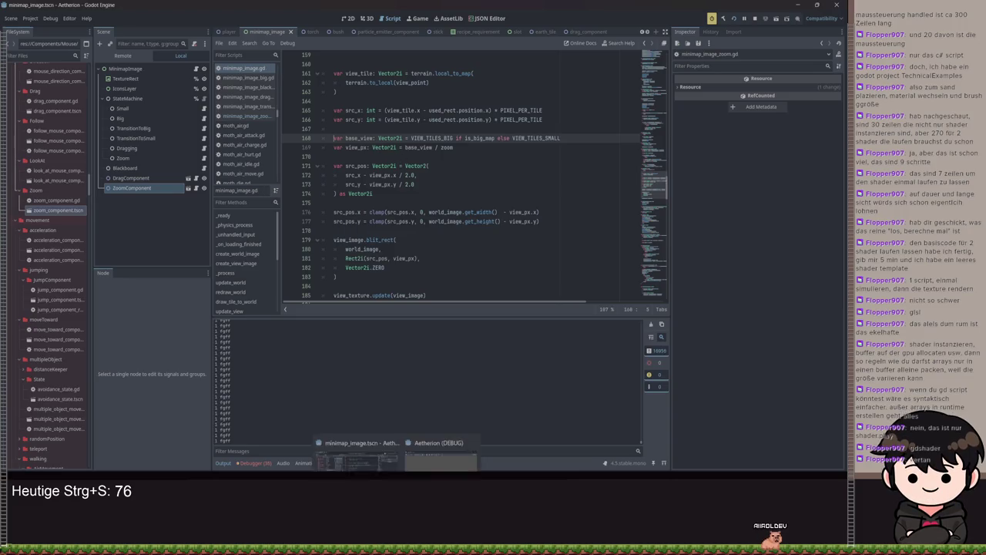
key("m")
key("m")
key("m")
key("m")
key("m")
key("m")
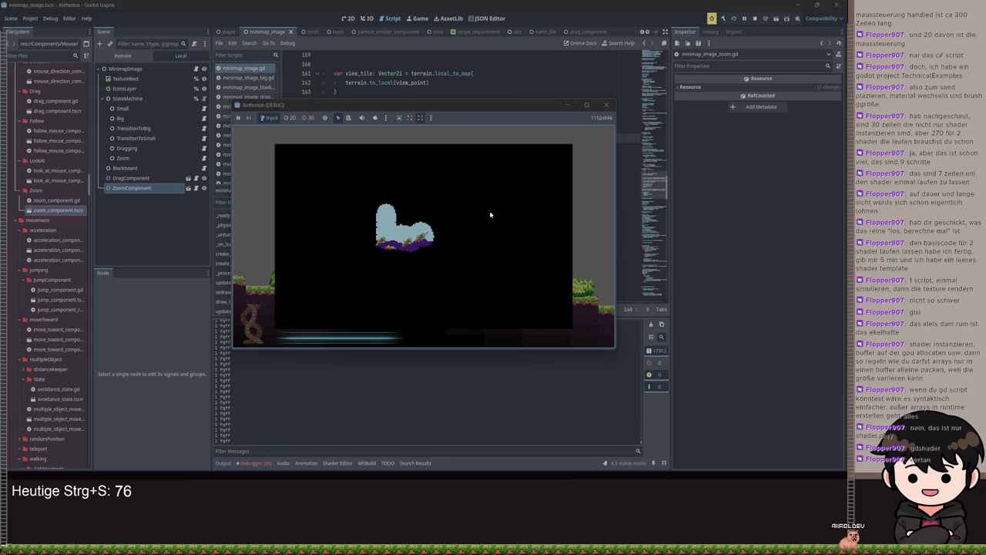
left_click(570, 104)
Make the icon scale on line 245 divide by zoom, save, and check the game
scroll(506, 198, "down", 8)
scroll(506, 197, "down", 20)
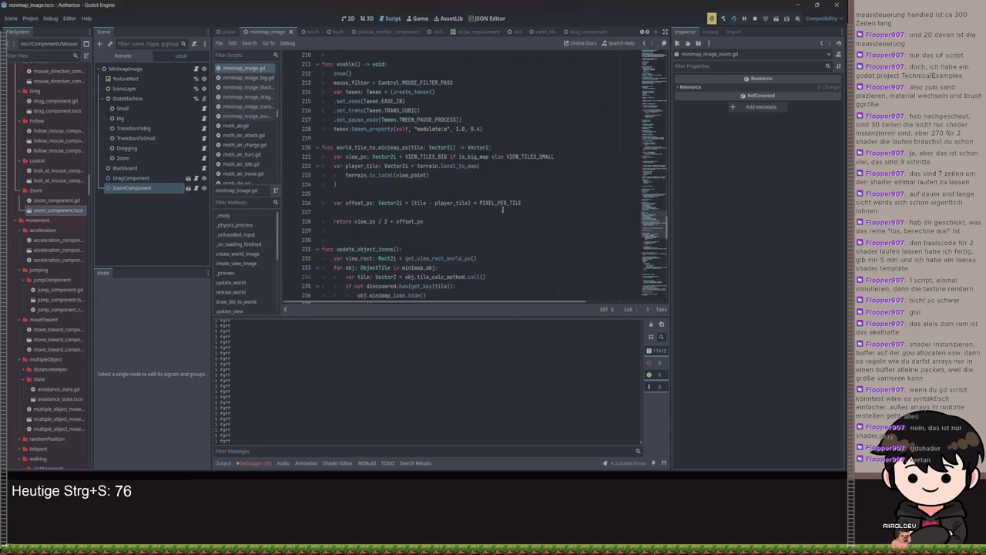
scroll(493, 224, "down", 8)
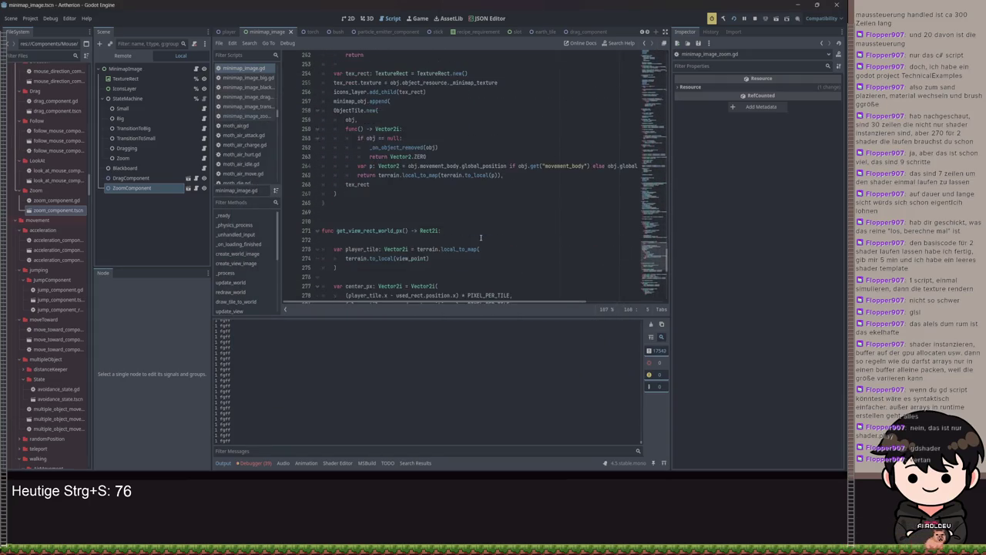
scroll(476, 244, "down", 5)
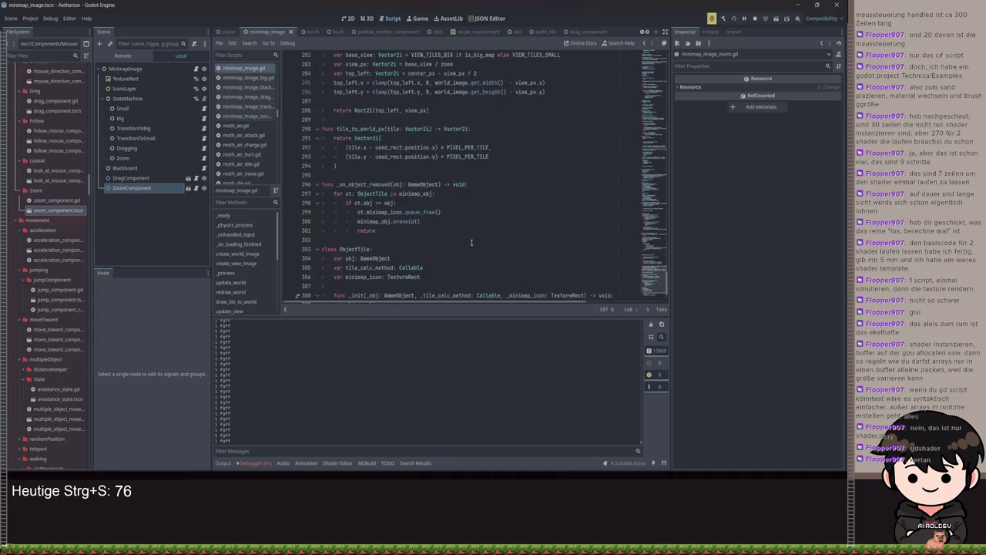
scroll(462, 240, "up", 5)
scroll(452, 237, "down", 3)
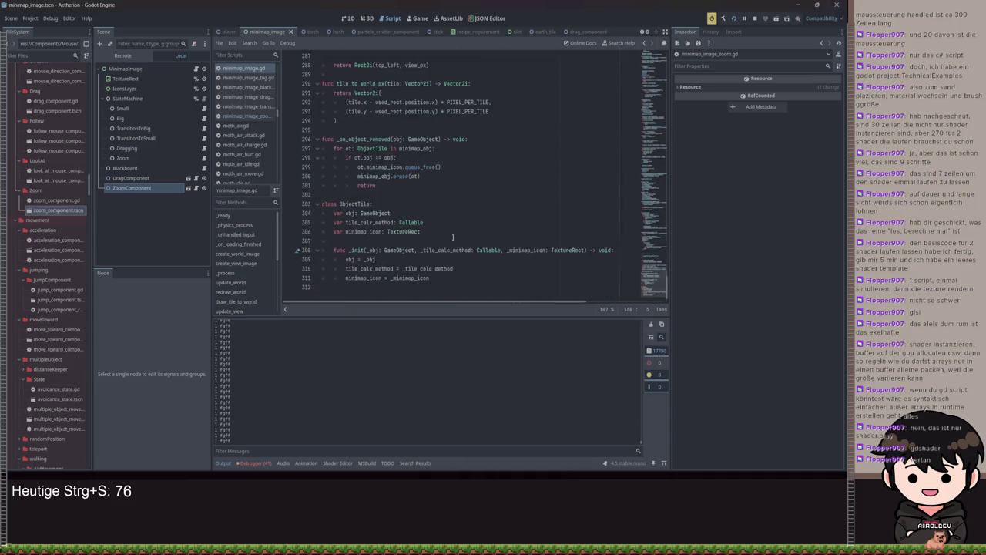
scroll(457, 204, "up", 9)
scroll(458, 196, "up", 7)
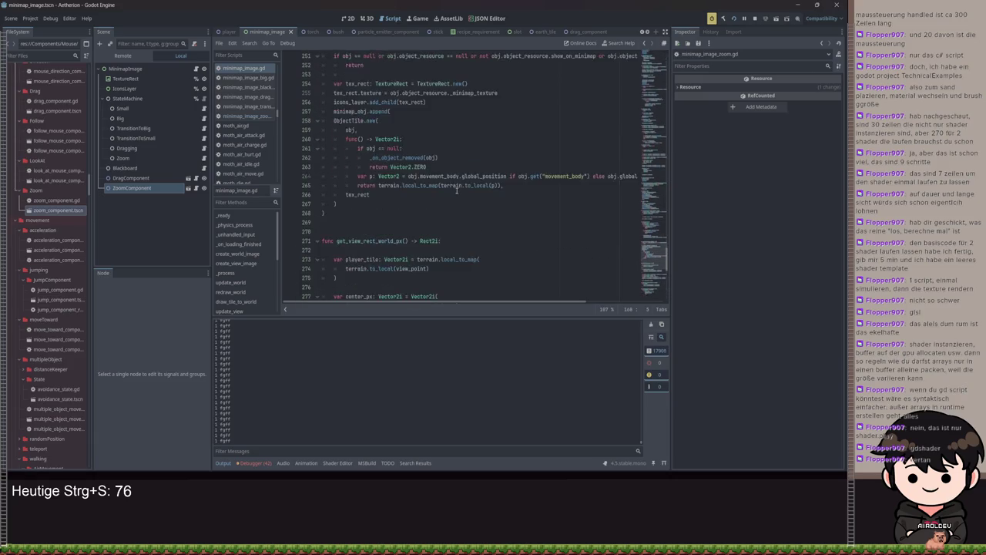
left_click(457, 166)
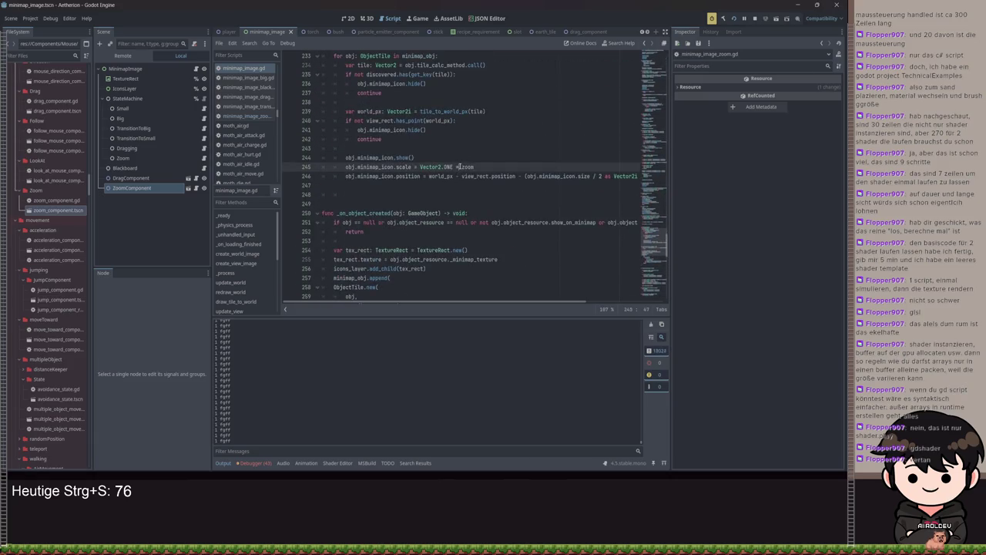
scroll(541, 303, "right", 3)
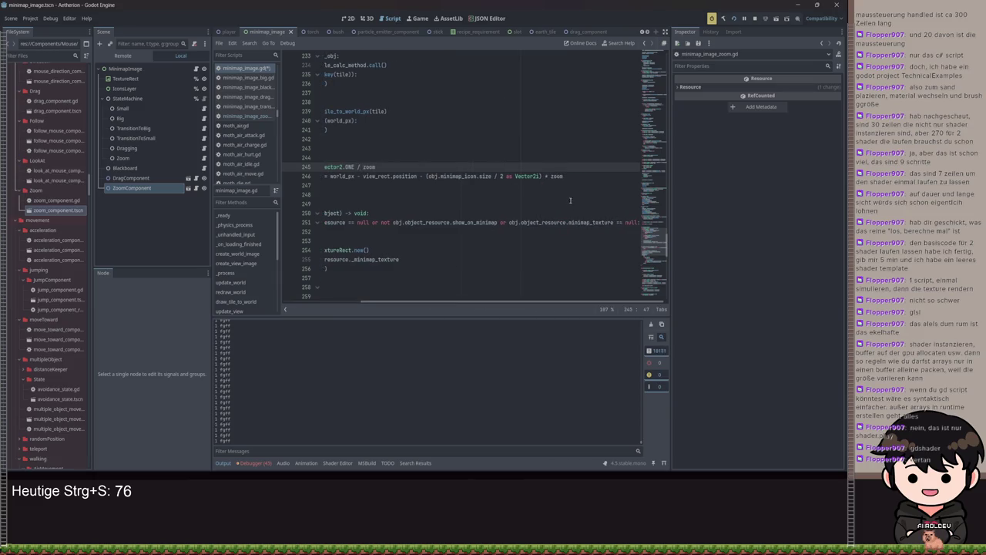
key("ctrl+s")
left_click(424, 451)
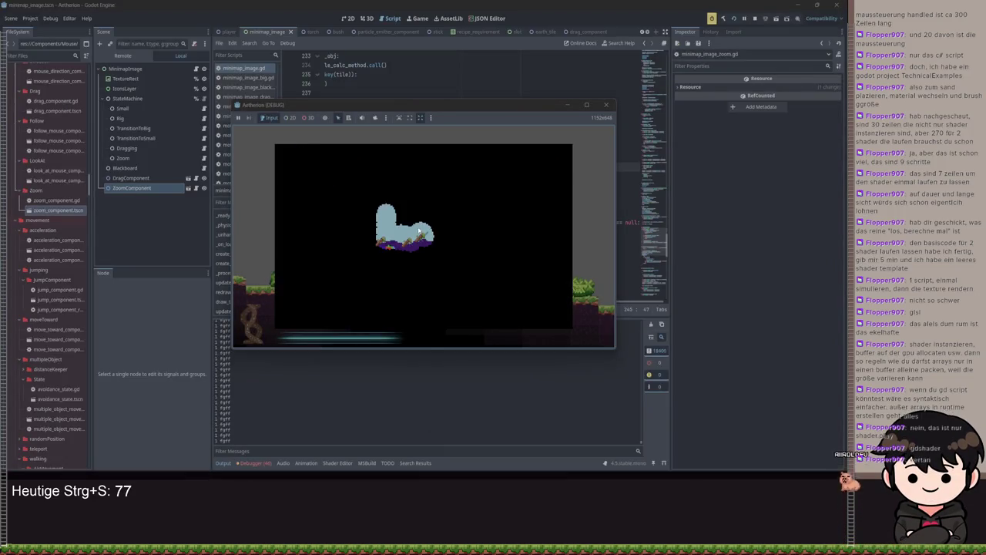
left_click(568, 104)
Change line 246's centring offset from '* zoom' to '/ zoom' and save
left_click(549, 176)
key("BackSpace")
type("/")
key("ctrl+s")
Toggle the minimap three times in the running game, then stop it with F8
left_click(432, 440)
key("m")
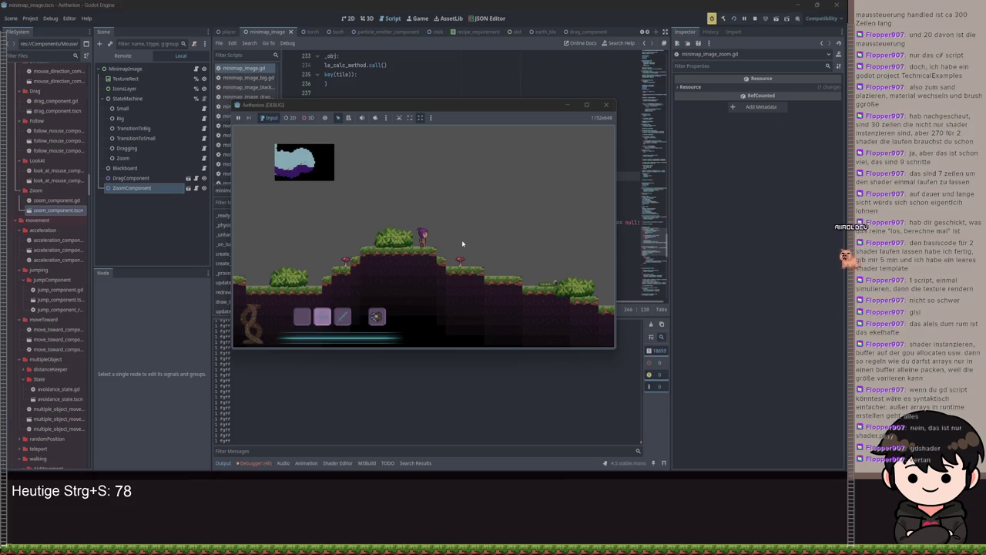
key("m")
key("m")
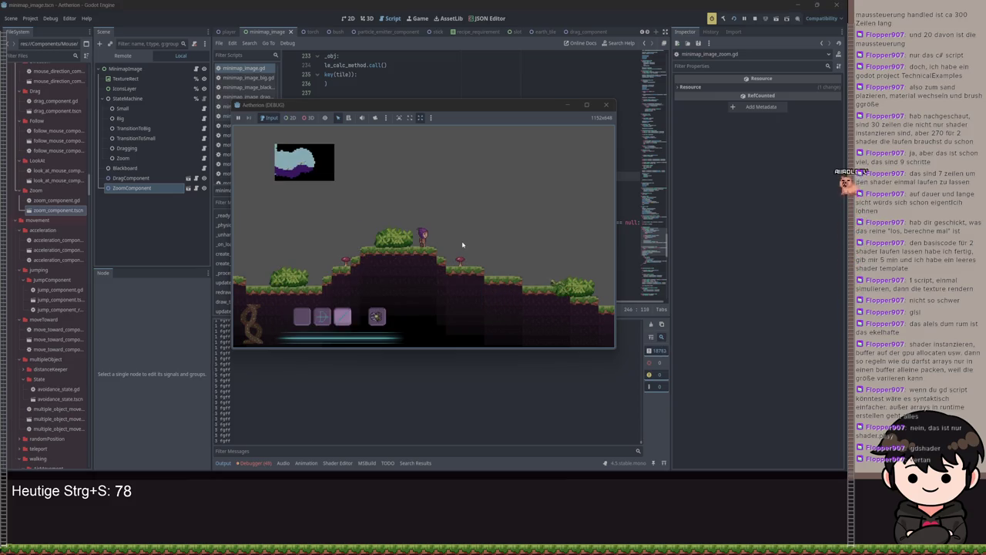
key("m")
key("m")
key("m")
key("m")
key("m")
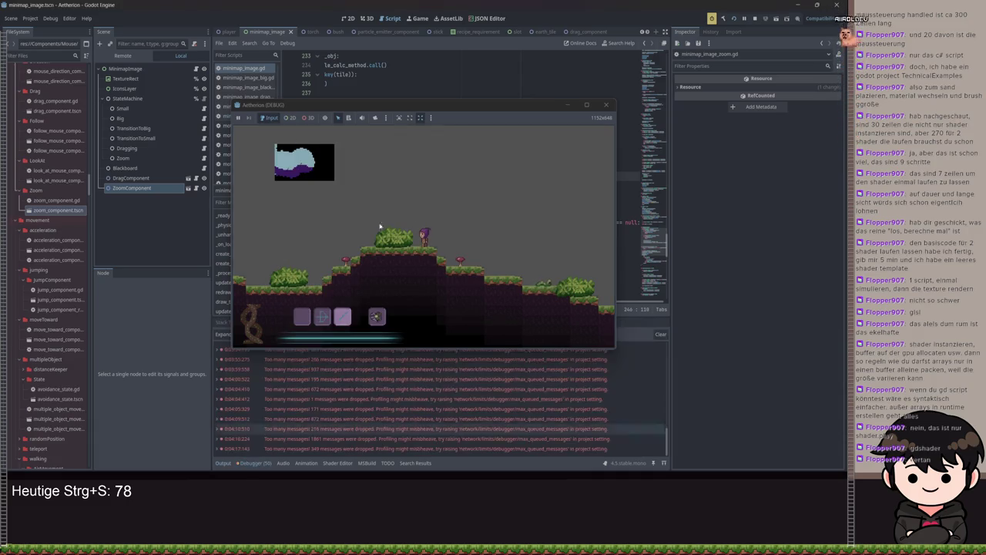
key("F8")
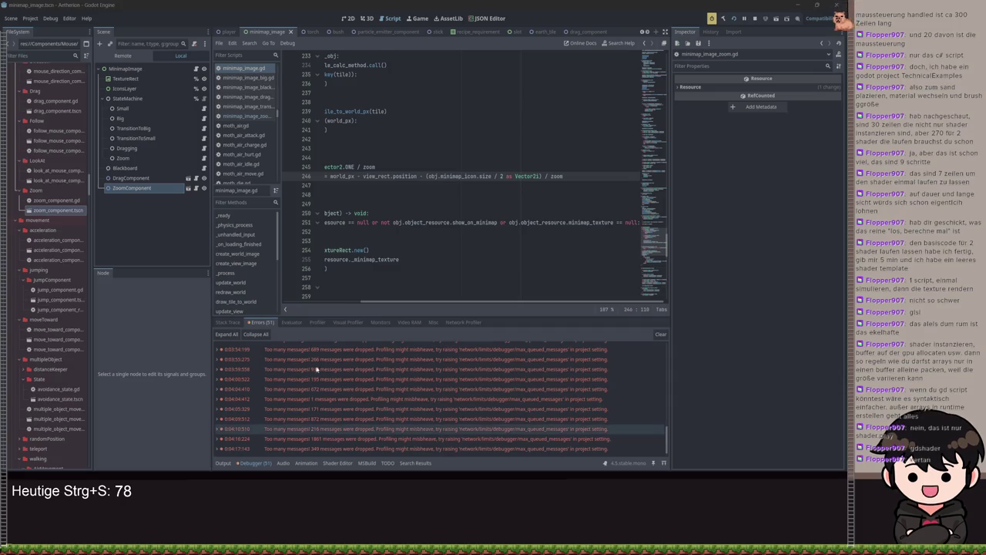
left_click(382, 322)
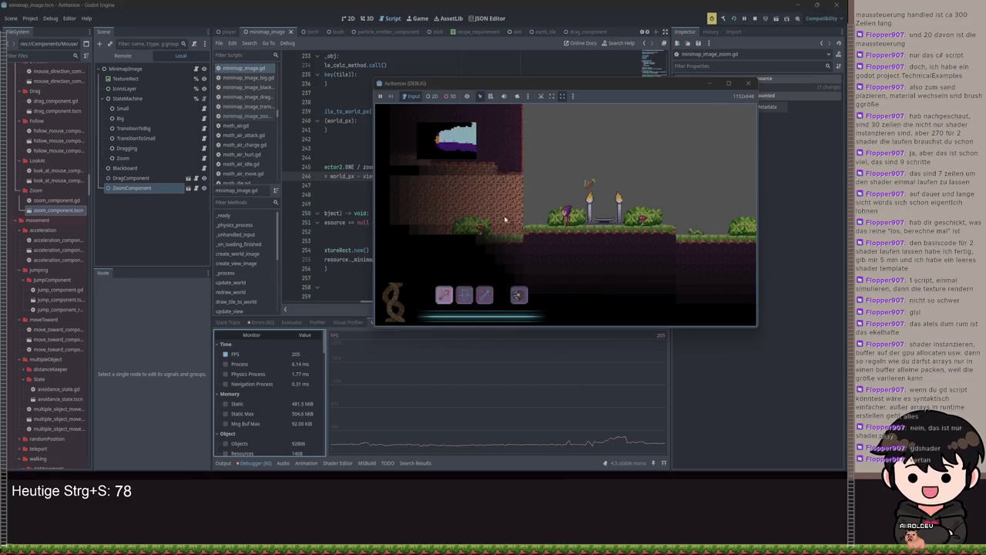
Open and close the big minimap, walk the player right past the altar, then stop the game
key("m")
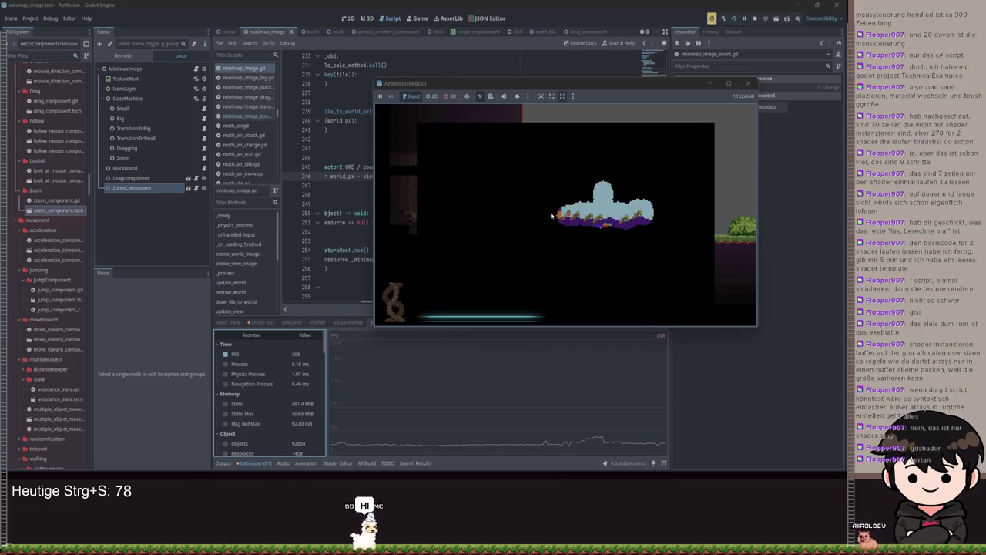
key("m")
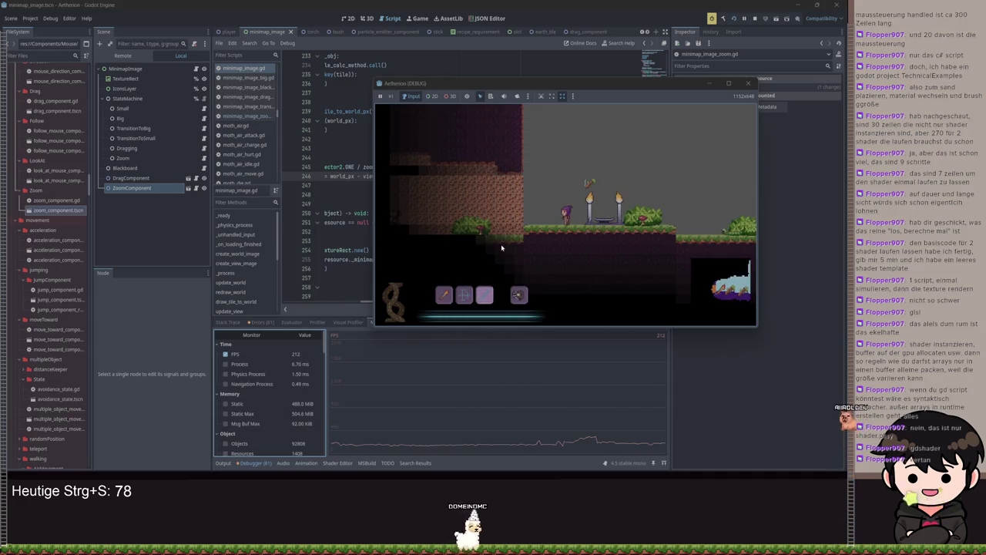
key("d")
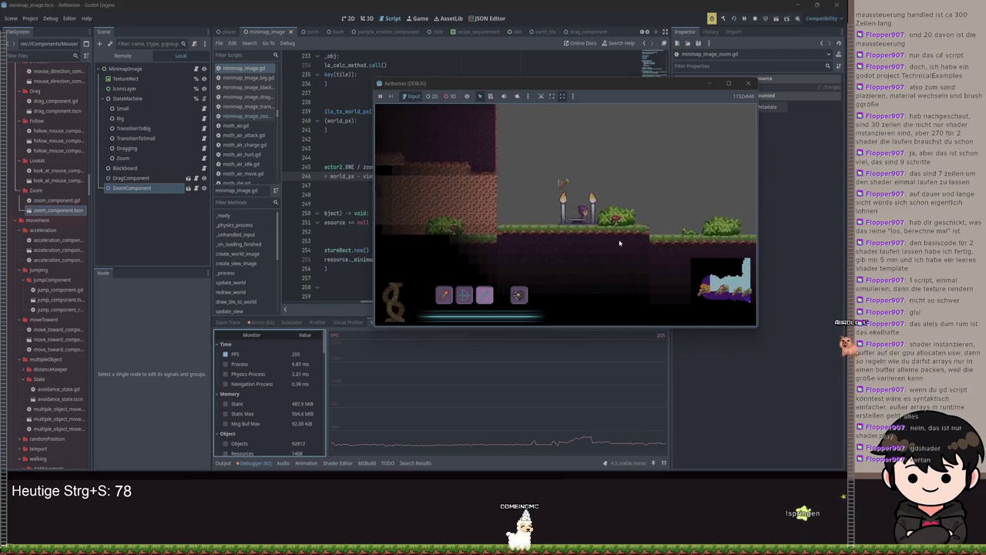
key("d")
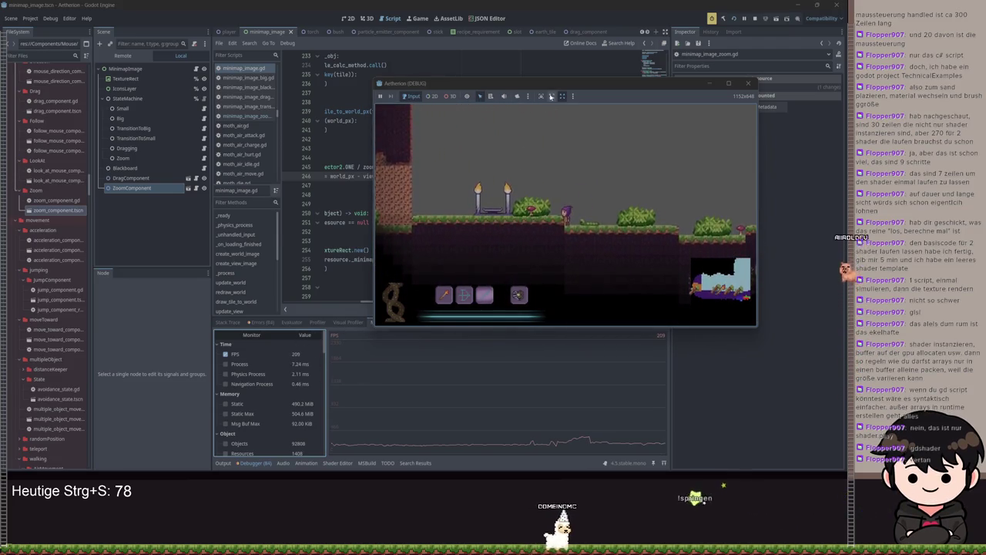
key("F8")
left_click(346, 323)
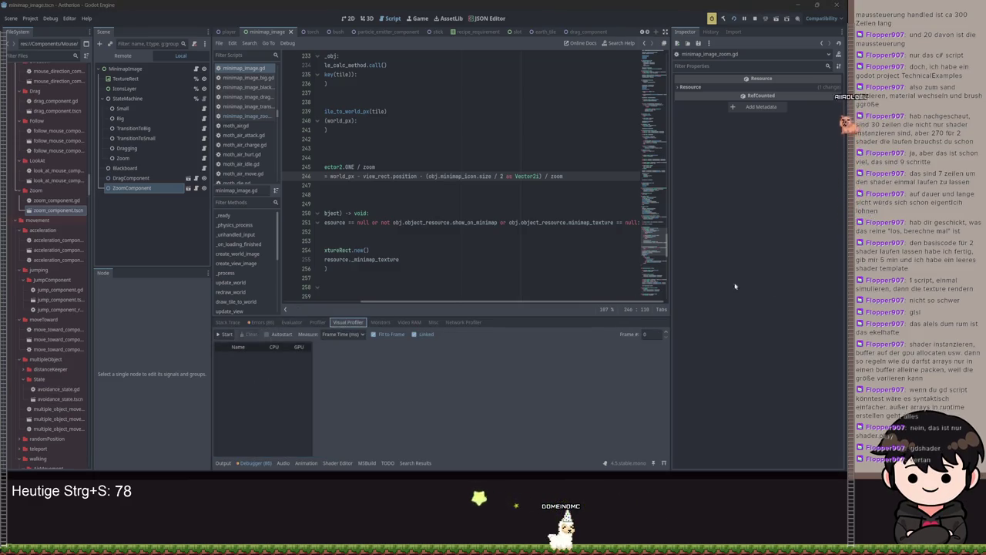
Start recording in the Visual Profiler and enlarge the debugger panel over the script
left_click(318, 322)
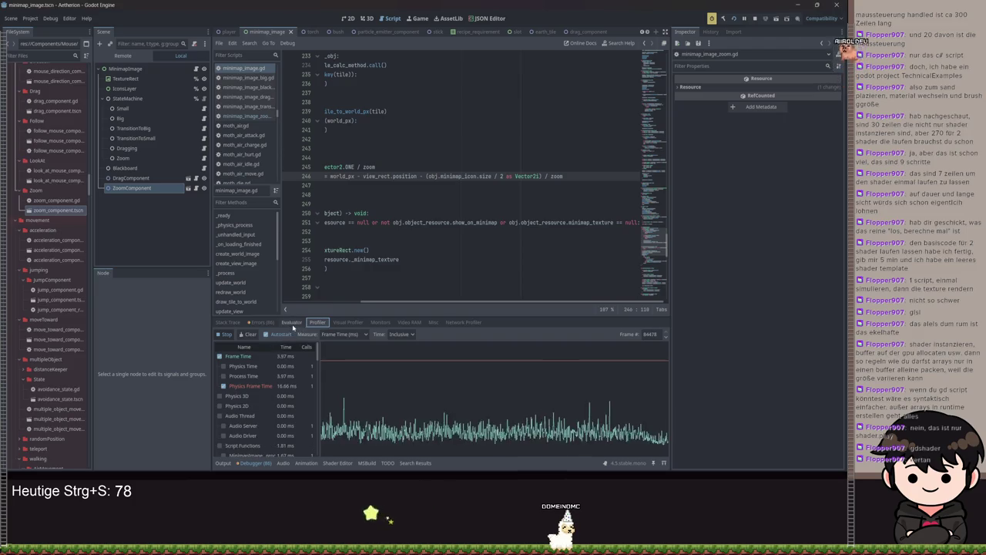
left_click(357, 324)
left_click(221, 334)
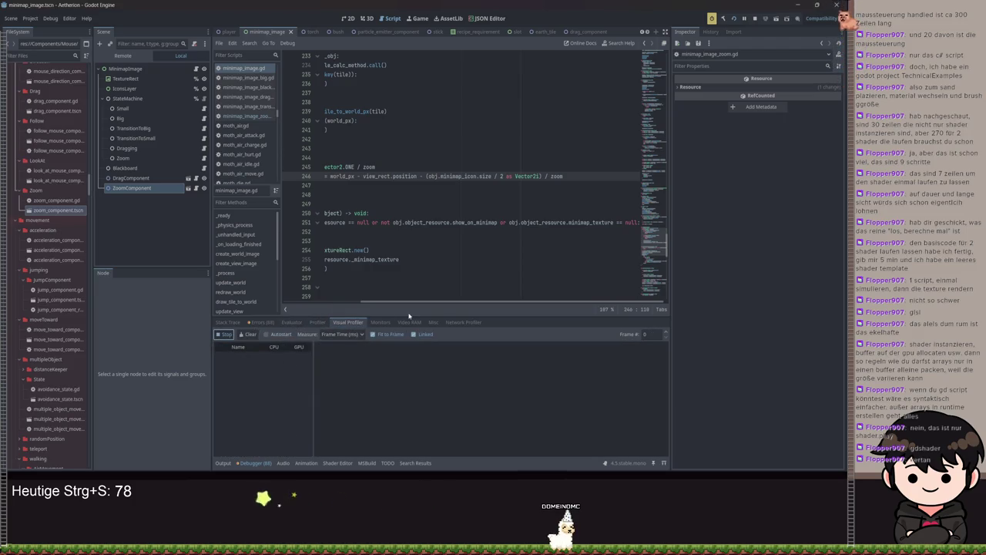
left_click_drag(417, 315, 423, 189)
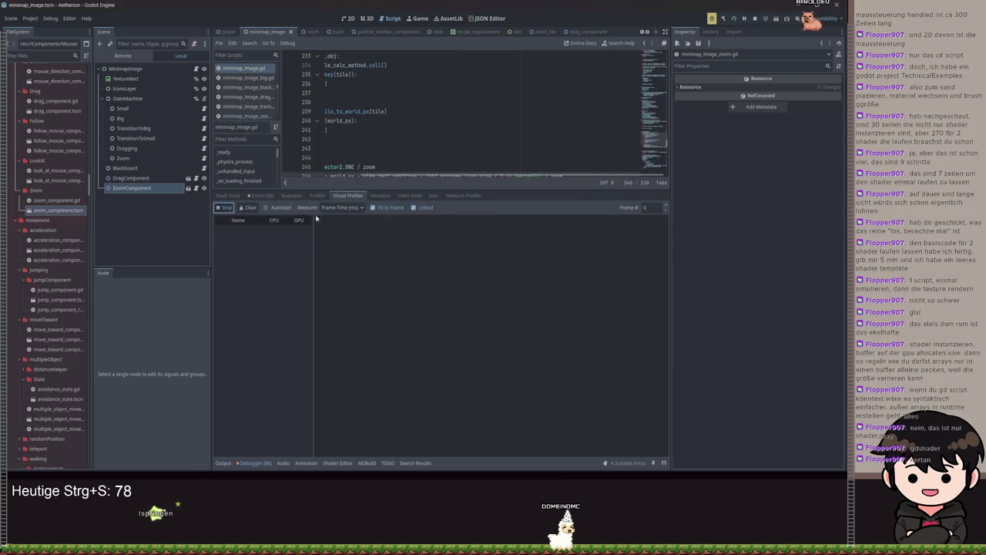
Compare the Monitors, Visual Profiler and Profiler tabs, then collapse the bottom panel
left_click(380, 196)
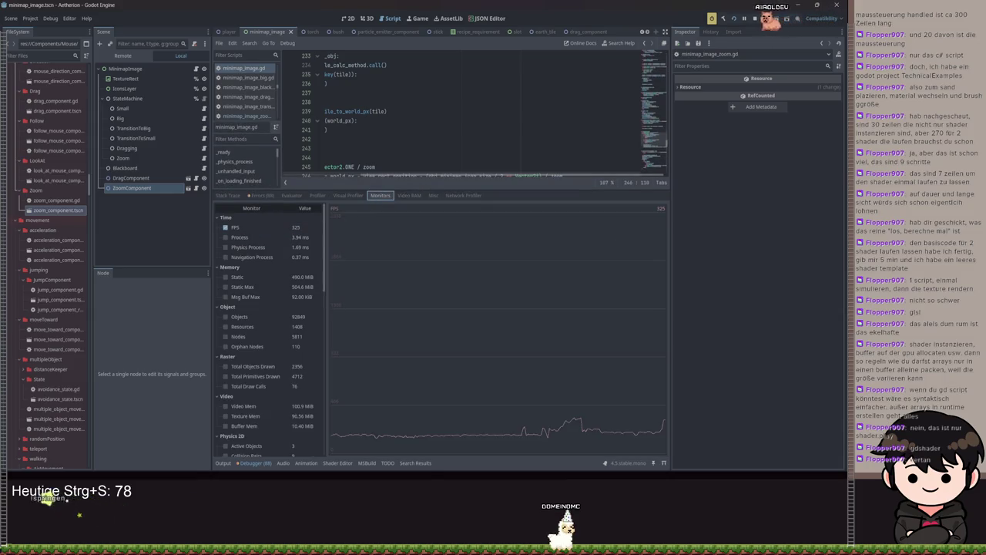
left_click(347, 196)
left_click(377, 196)
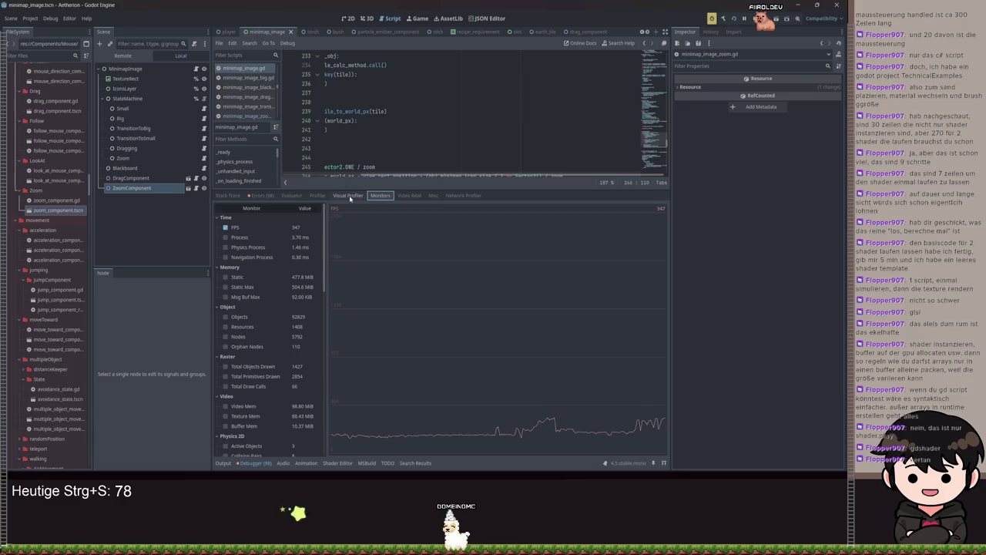
left_click(348, 196)
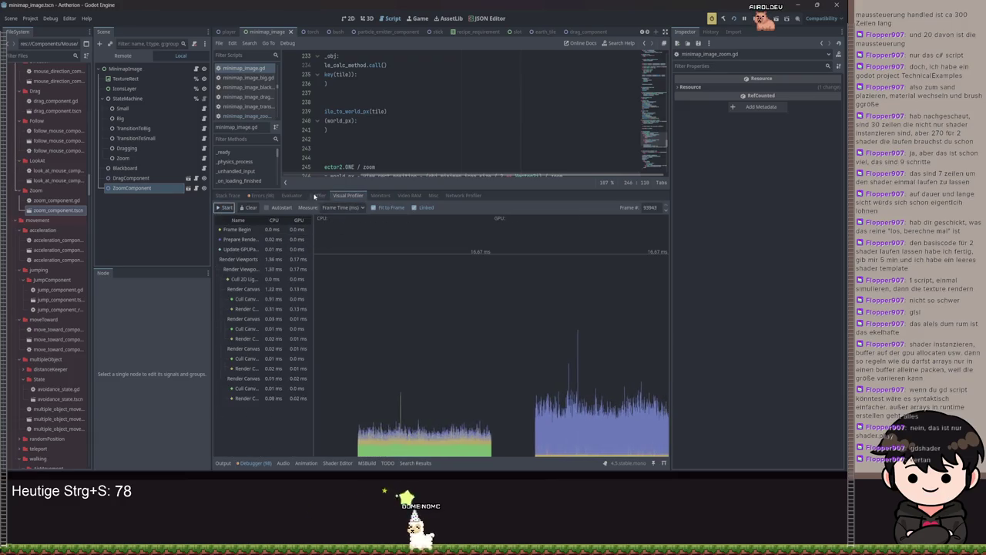
left_click(317, 195)
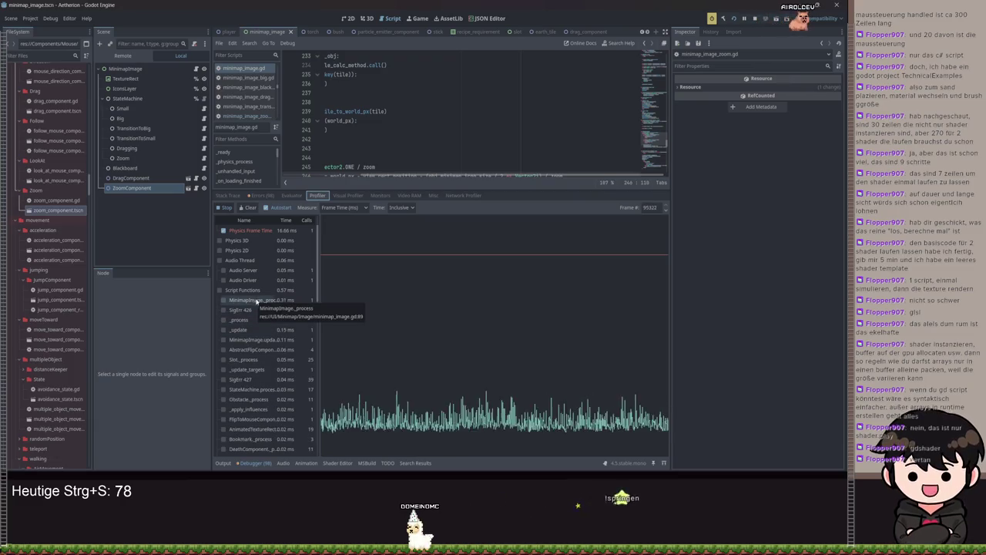
left_click(223, 462)
left_click(223, 463)
Jump to the update_object_icons function and select the word 'discovered' in it
left_click_drag(427, 442, 228, 412)
scroll(385, 262, "up", 20)
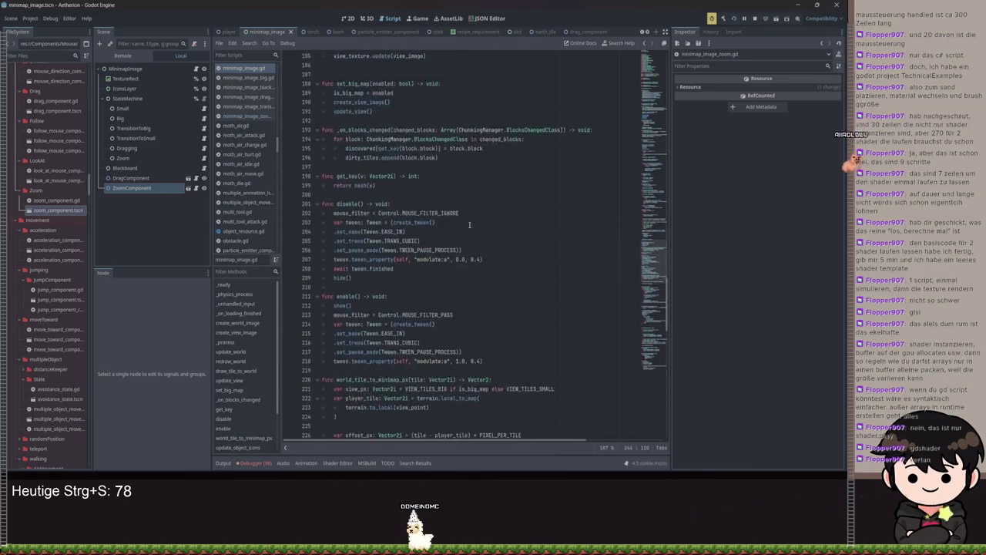
scroll(455, 253, "up", 15)
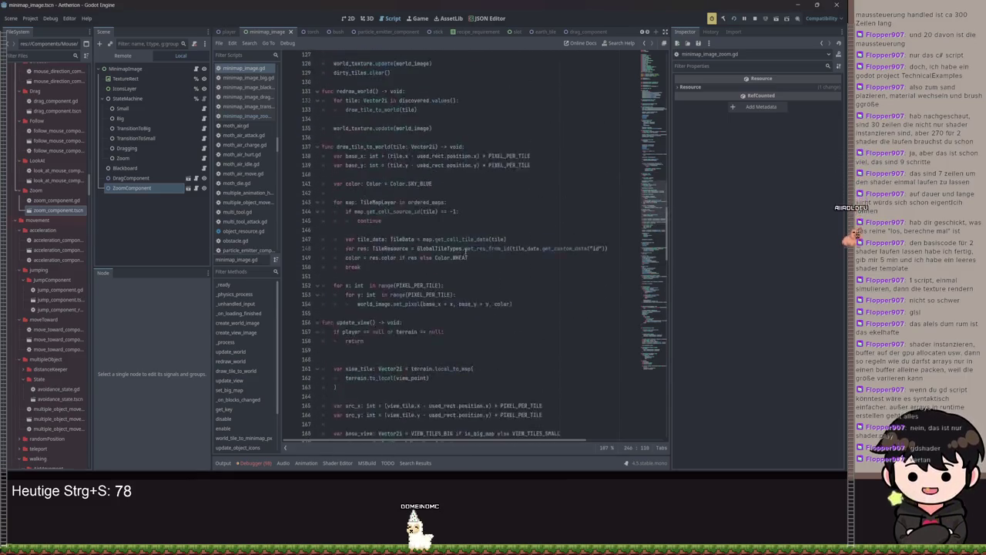
scroll(436, 248, "down", 3)
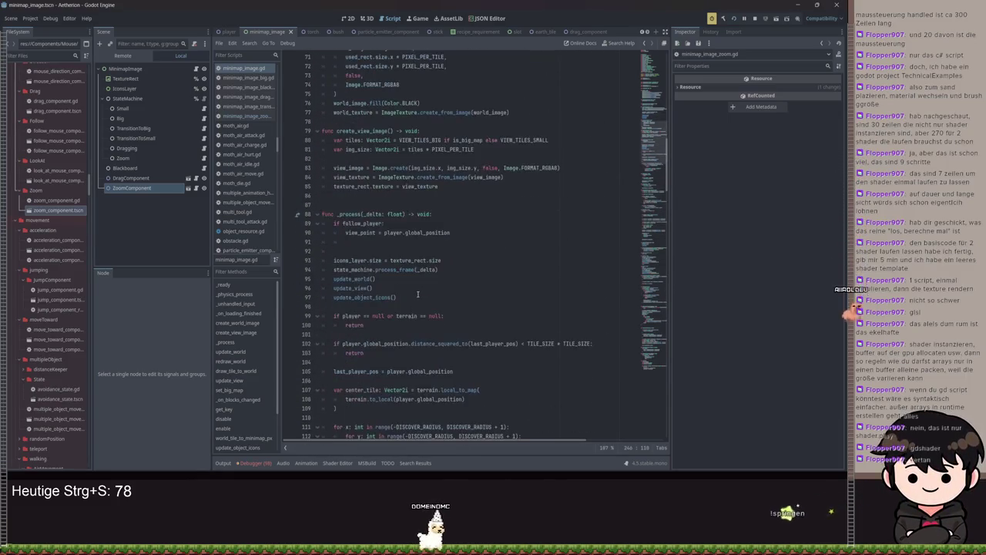
left_click(362, 242)
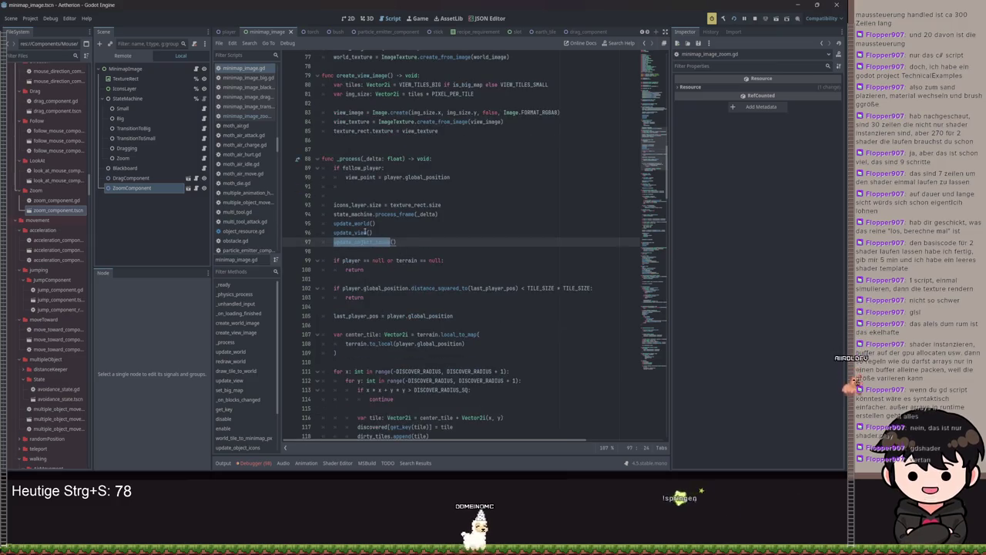
left_click(354, 235)
left_click(358, 241, "ctrl")
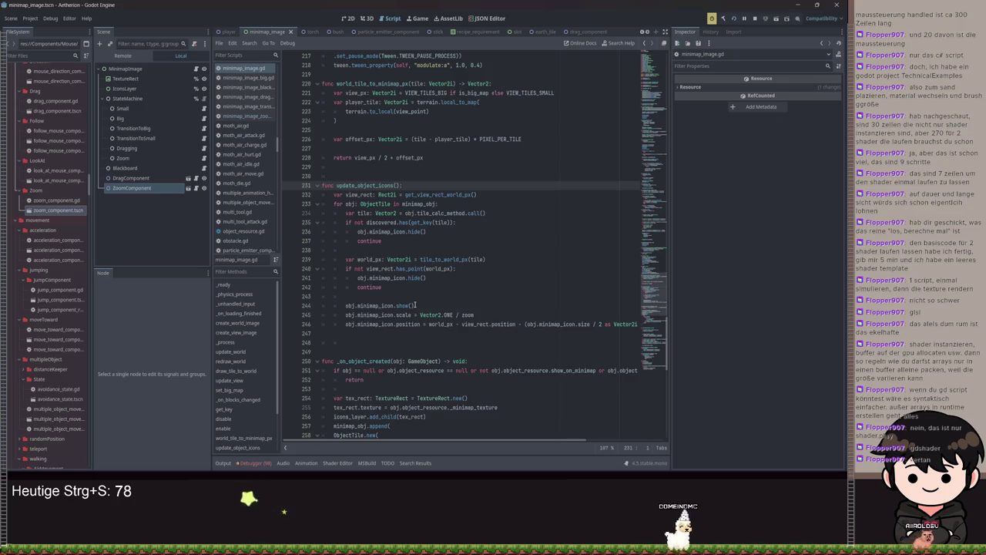
double_click(383, 223)
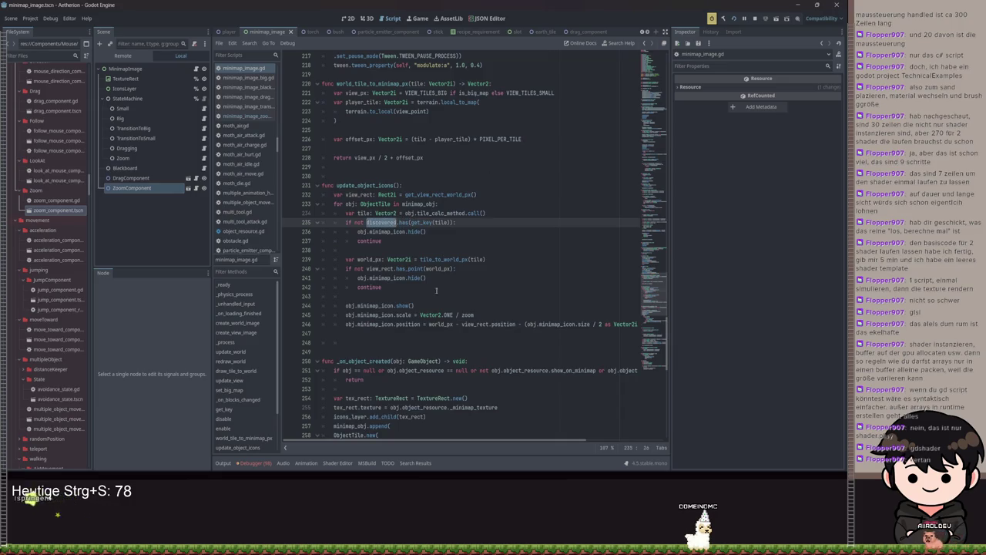
key("F5")
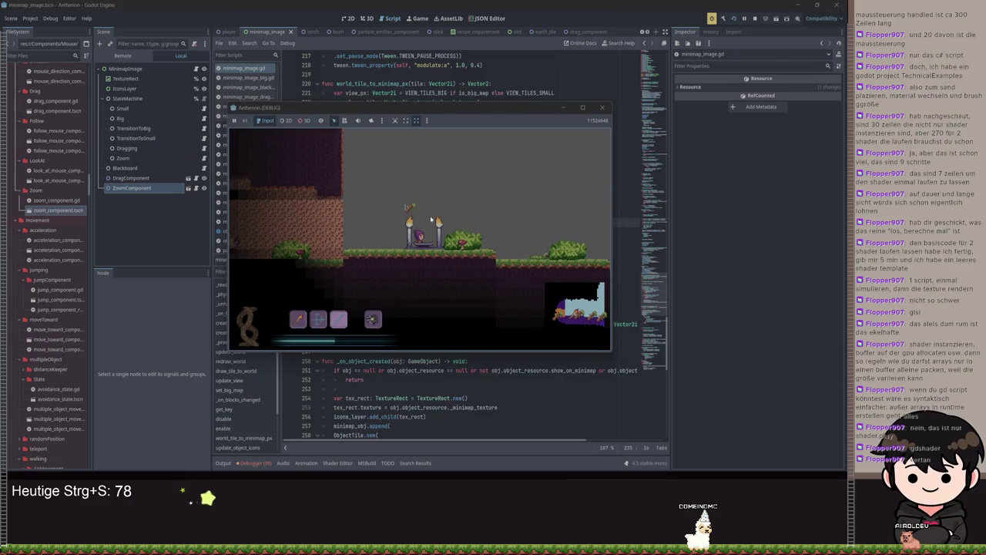
Toggle the big map, move the character right, stop the game, and inspect the FPS and memory monitors
key("m")
key("m")
key("m")
key("m")
key("m")
key("m")
key("d")
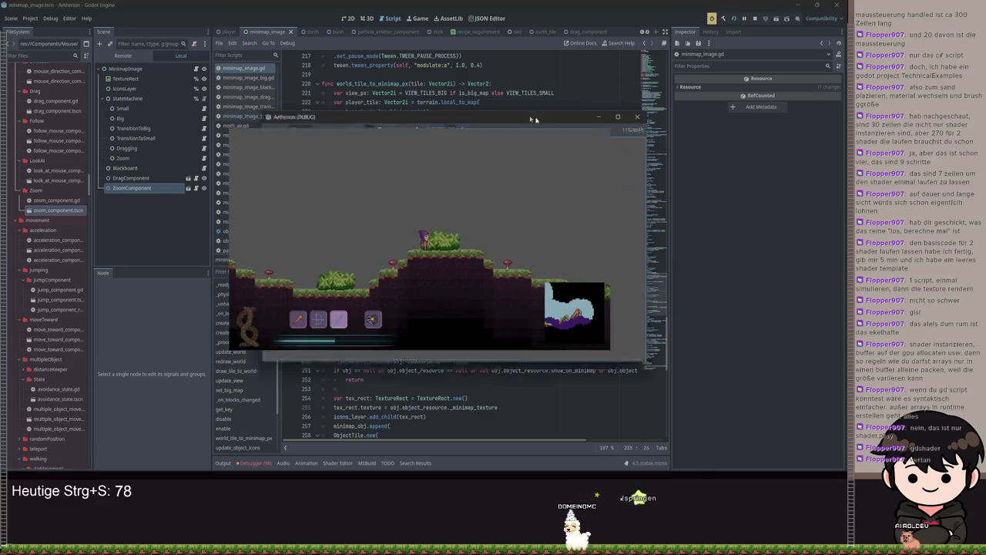
key("F8")
left_click(256, 463)
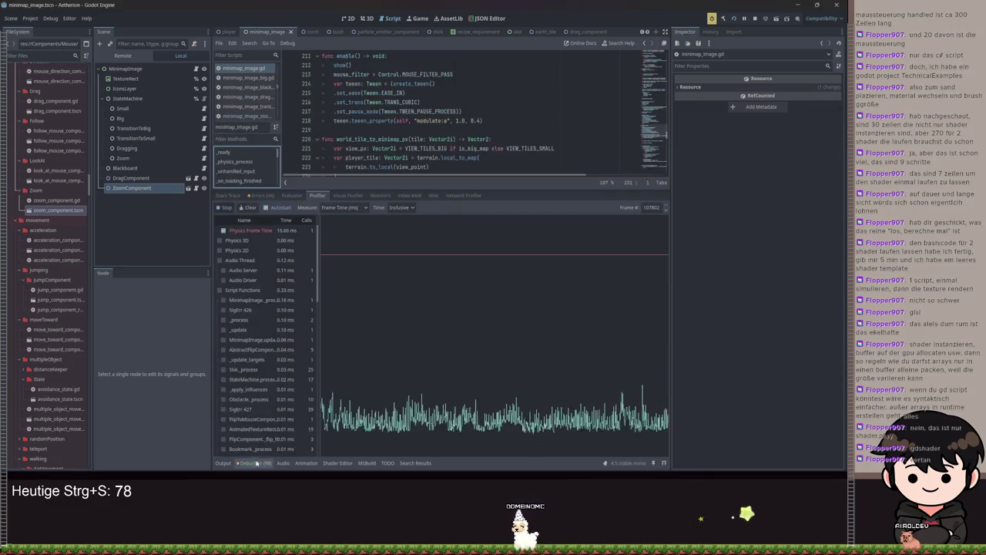
left_click(347, 195)
left_click(380, 195)
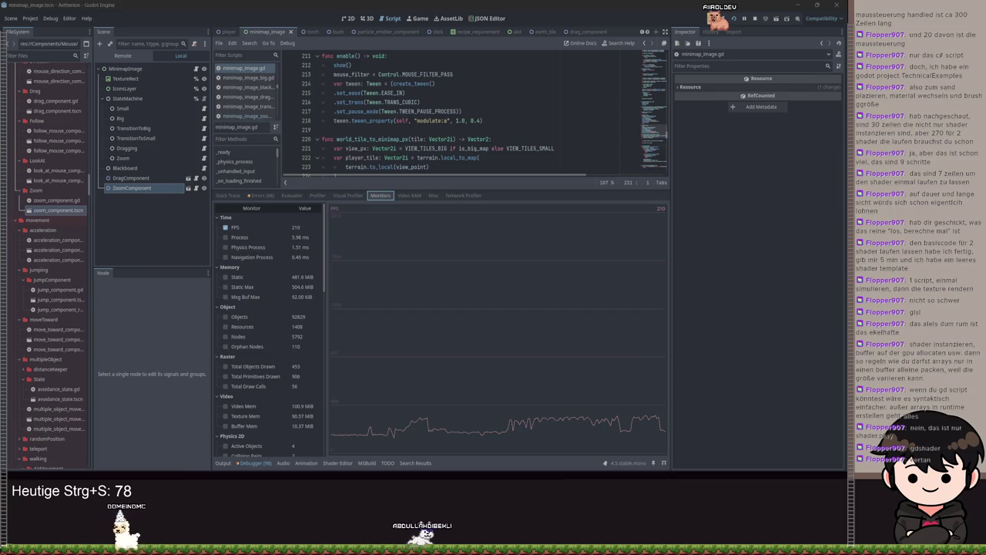
left_click(223, 463)
Collapse the bottom panel and scroll through update_view around line 163
left_click(223, 463)
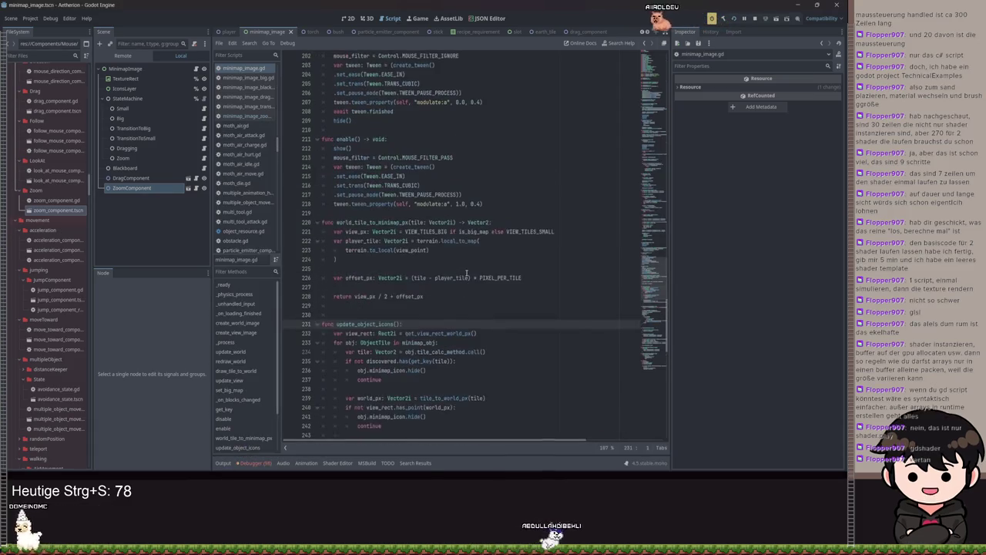
scroll(464, 287, "up", 10)
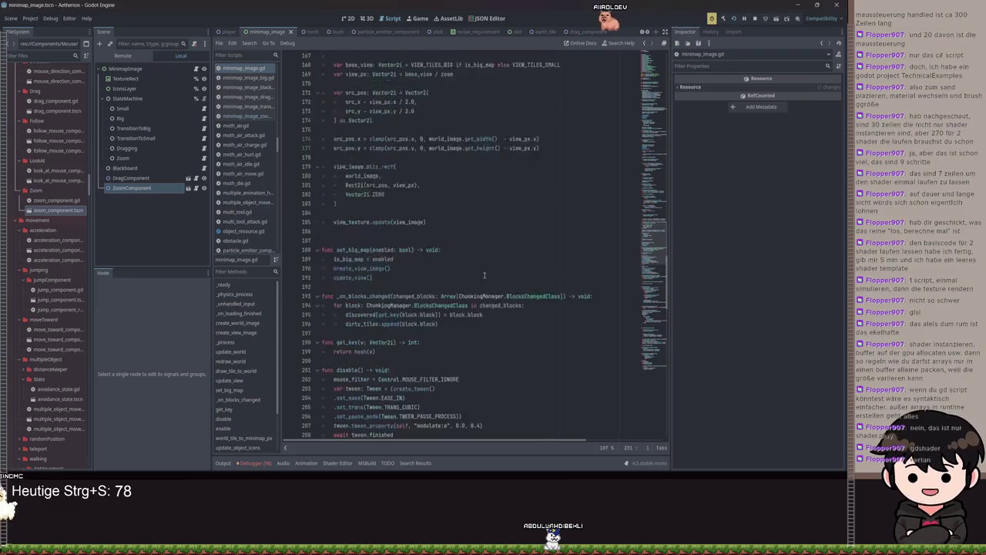
scroll(500, 268, "up", 5)
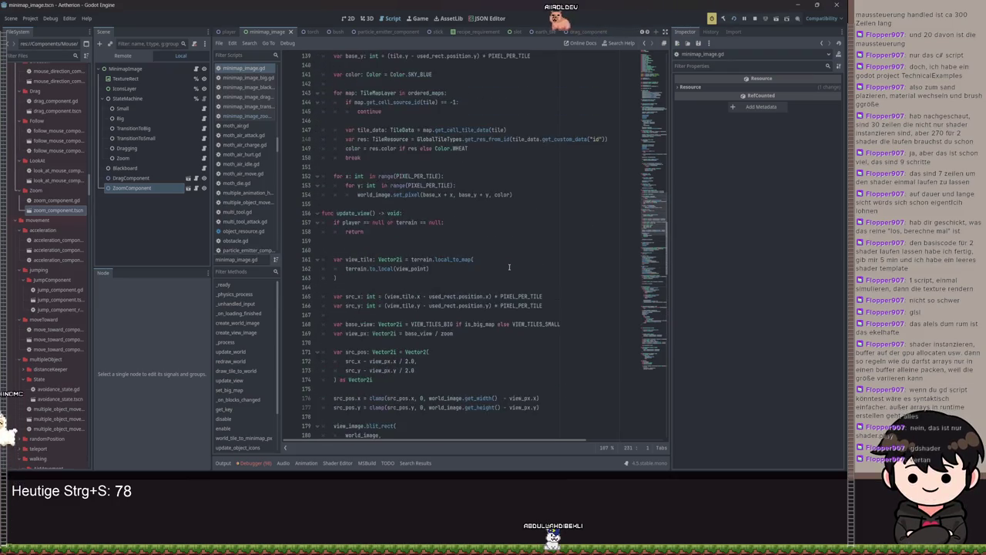
left_click(488, 274)
scroll(439, 281, "down", 3)
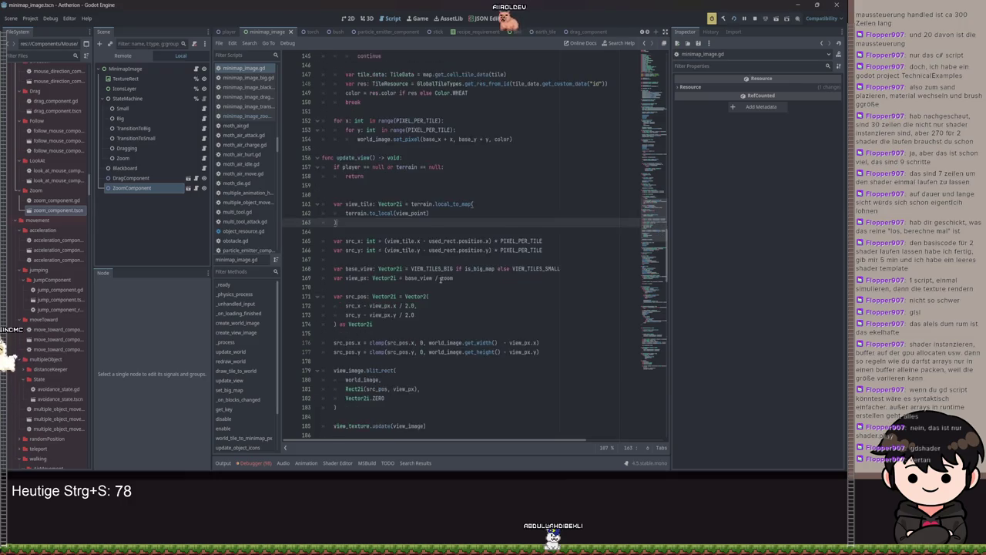
scroll(440, 281, "up", 3)
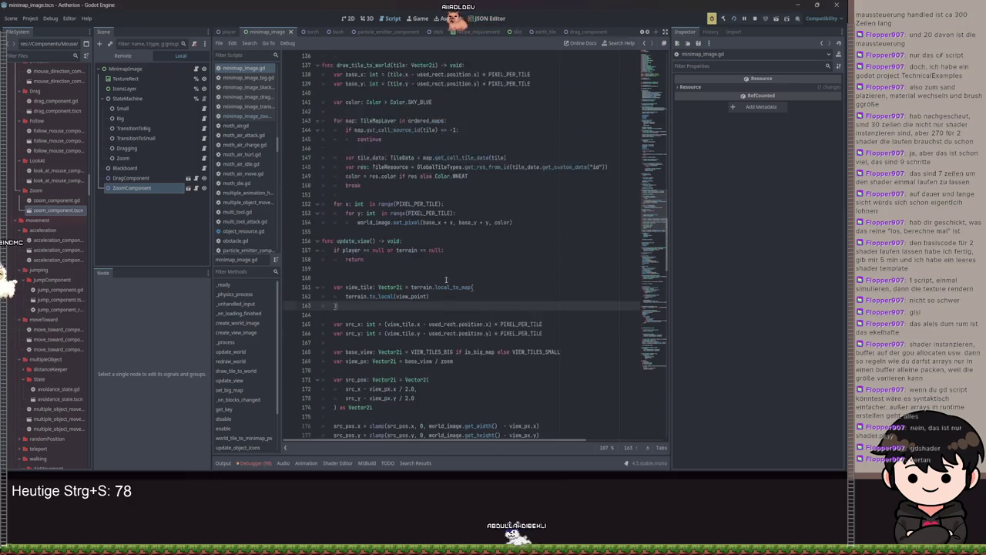
scroll(445, 281, "up", 3)
scroll(393, 321, "down", 2)
scroll(378, 344, "down", 14)
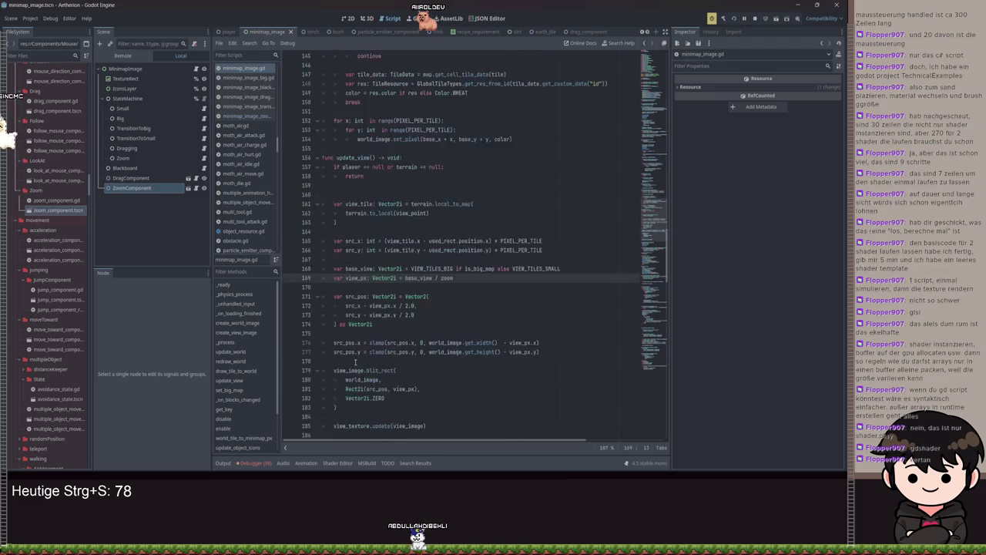
scroll(399, 336, "down", 13)
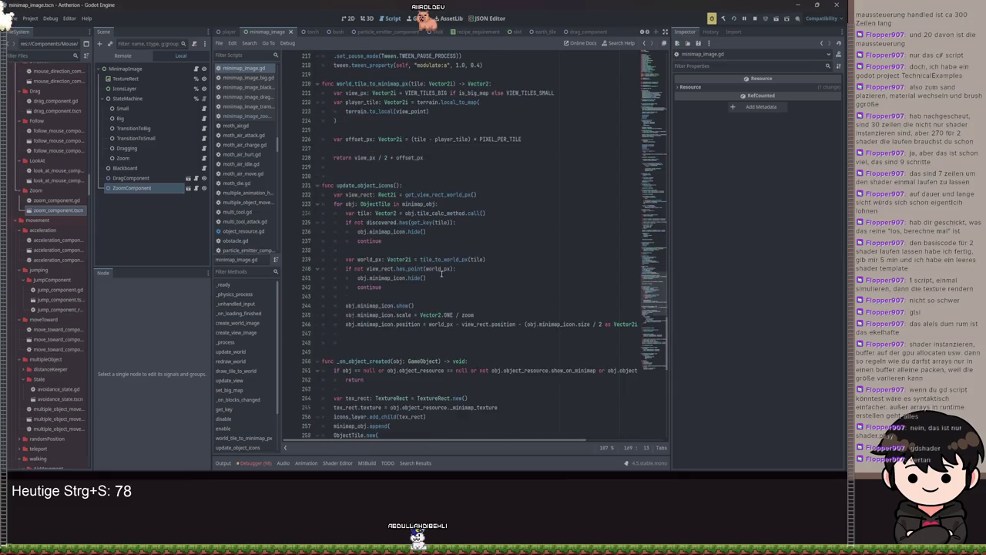
scroll(442, 274, "up", 20)
scroll(440, 258, "up", 15)
scroll(439, 259, "down", 1)
scroll(431, 267, "down", 1)
scroll(366, 296, "down", 1)
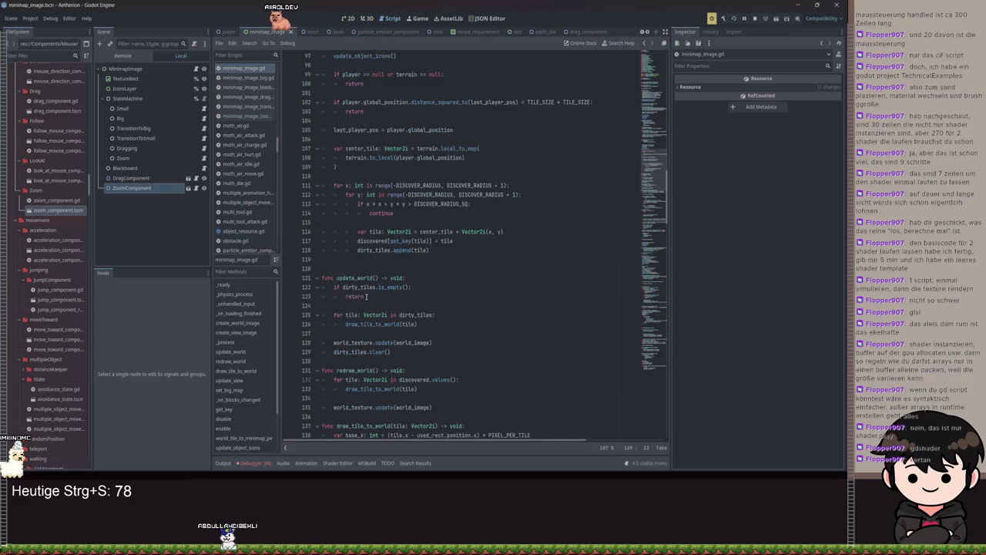
Highlight last_player_pos to trace its uses and review the _process code near line 110
double_click(358, 129)
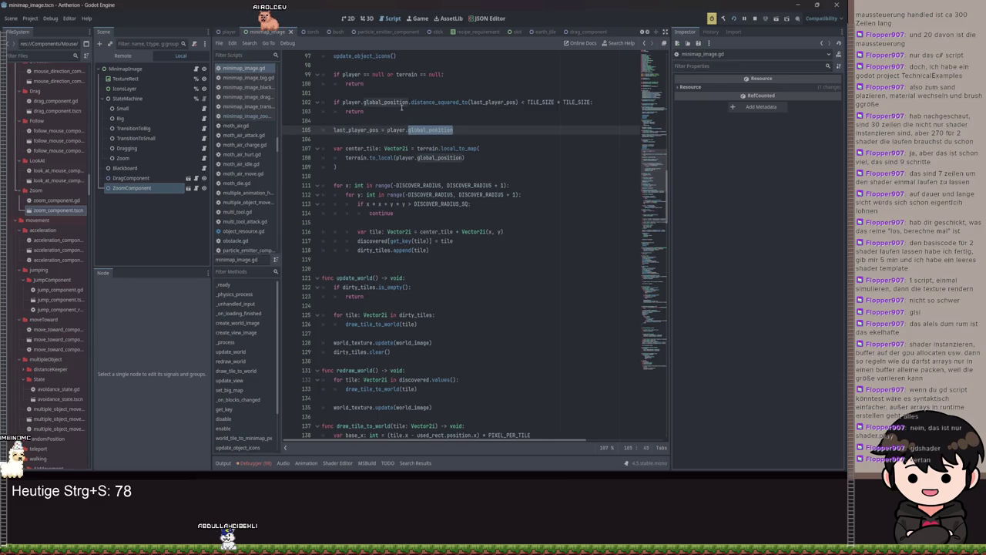
scroll(437, 231, "down", 2)
scroll(523, 178, "up", 2)
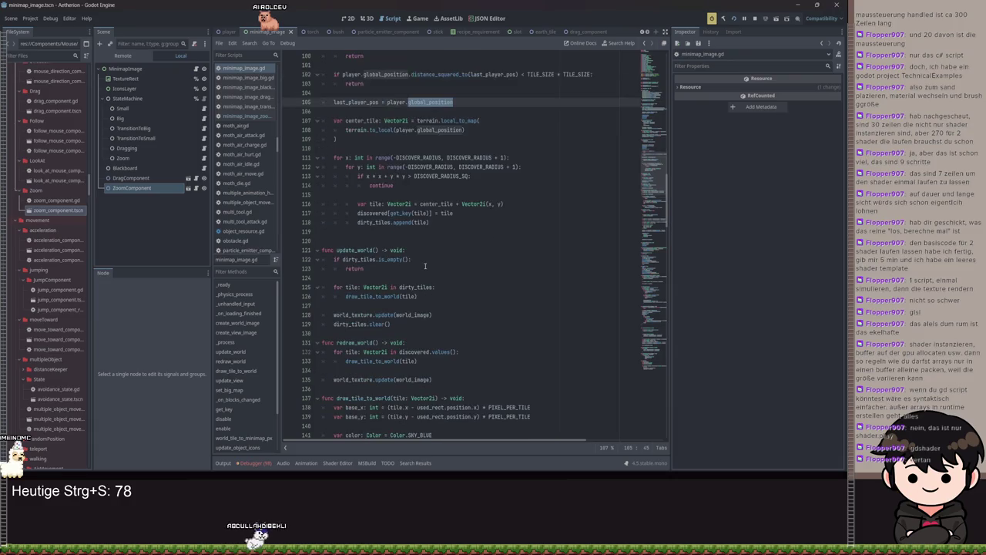
left_click(508, 176)
scroll(411, 220, "down", 2)
scroll(389, 258, "down", 1)
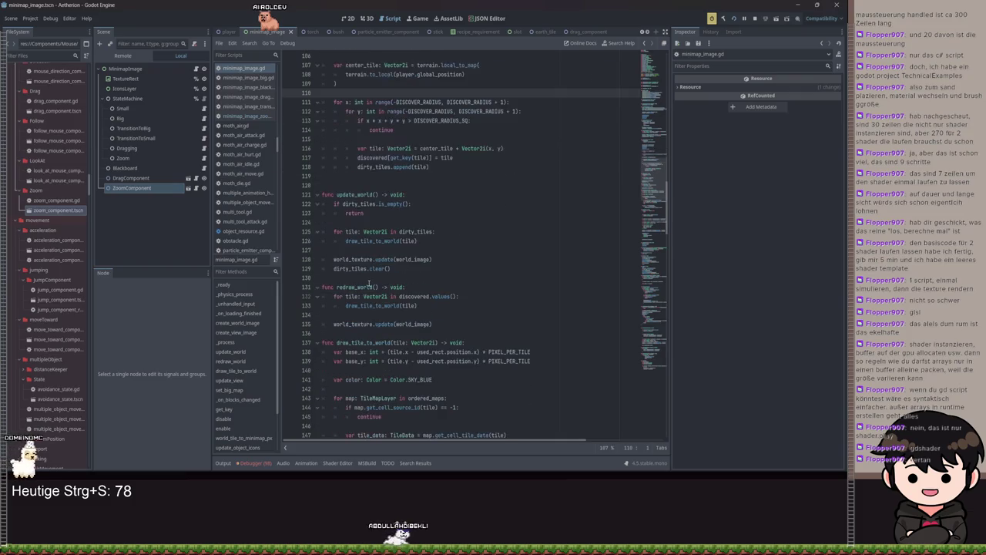
scroll(369, 285, "down", 2)
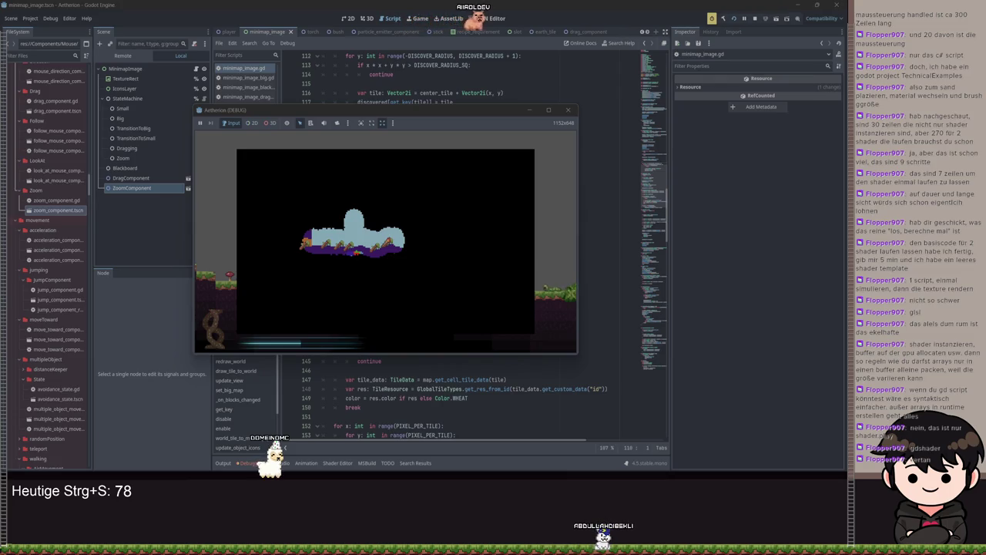
Return from the game to the script and place the caret on empty line 124
left_click(528, 110)
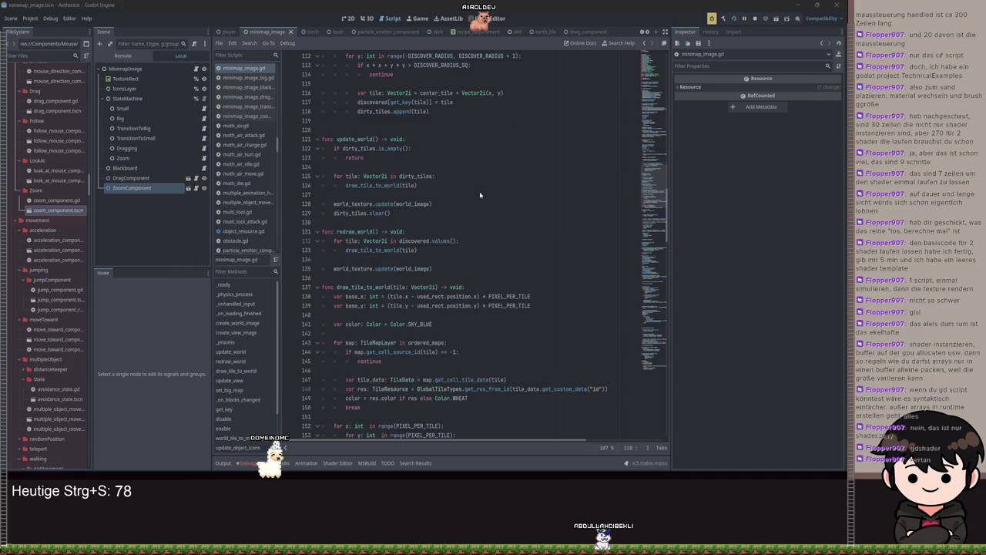
key("ctrl+a")
left_click(479, 188)
key("ctrl+a")
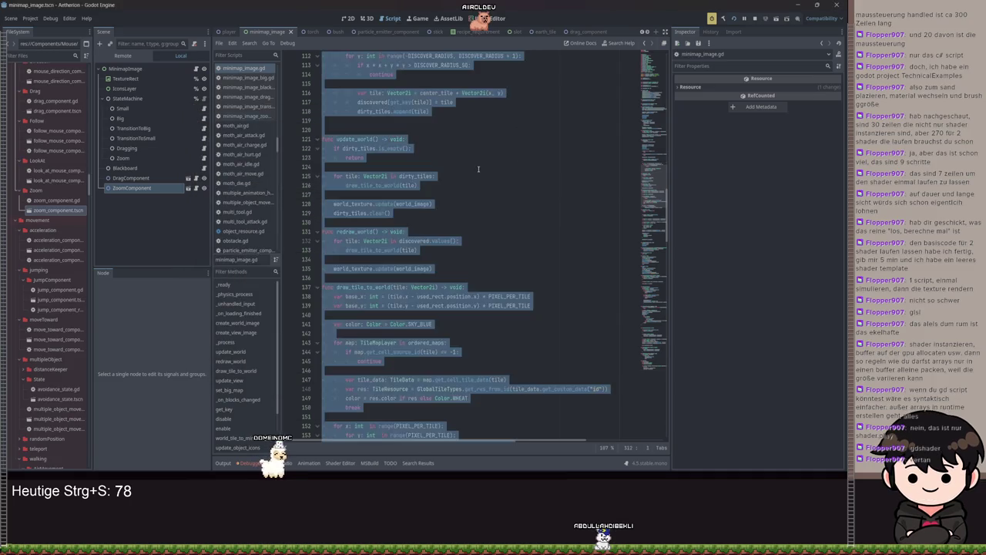
left_click(477, 169)
left_click(478, 168)
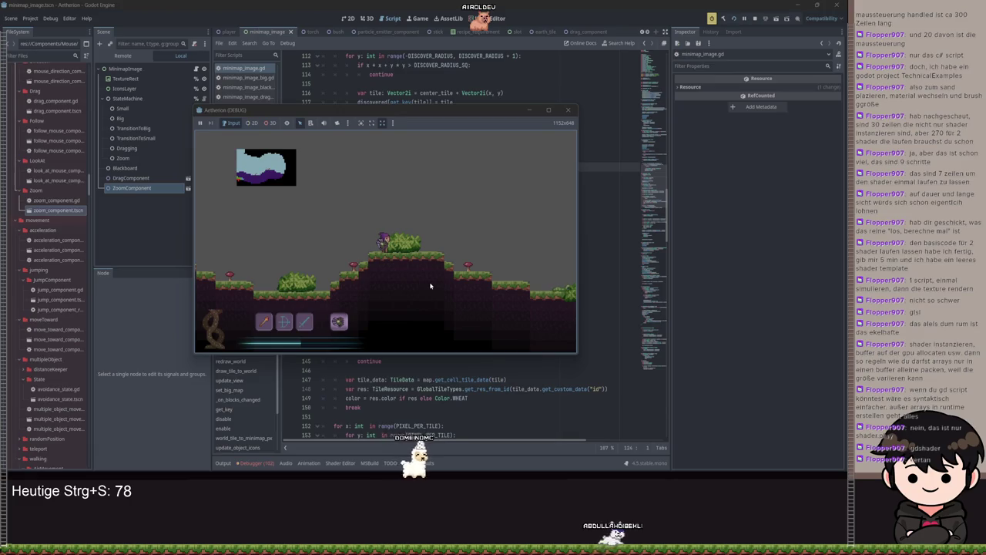
Toggle the full map overlay several times in the game, then close the game window
key("m")
key("m")
key("m")
key("m")
key("3")
key("m")
key("m")
key("m")
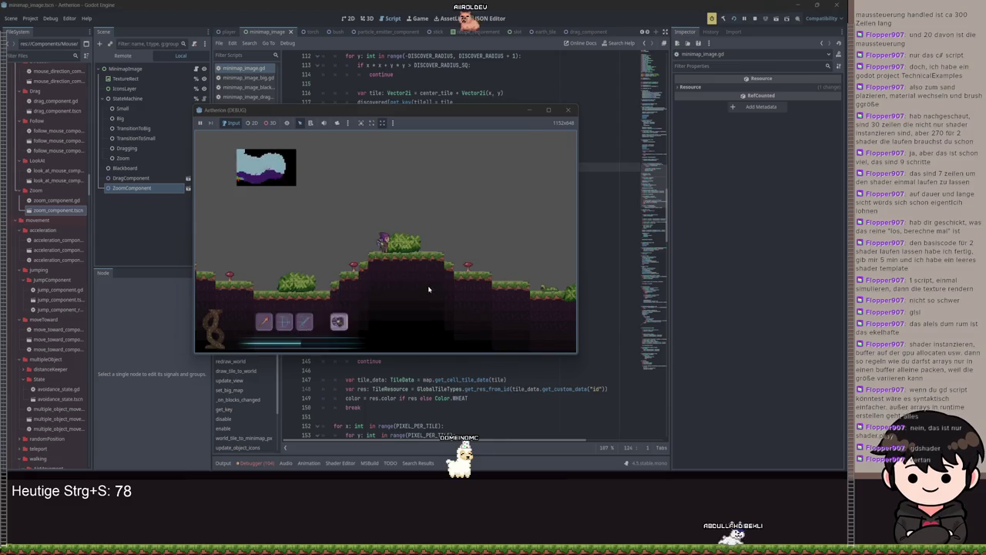
key("m")
key("m")
key("m")
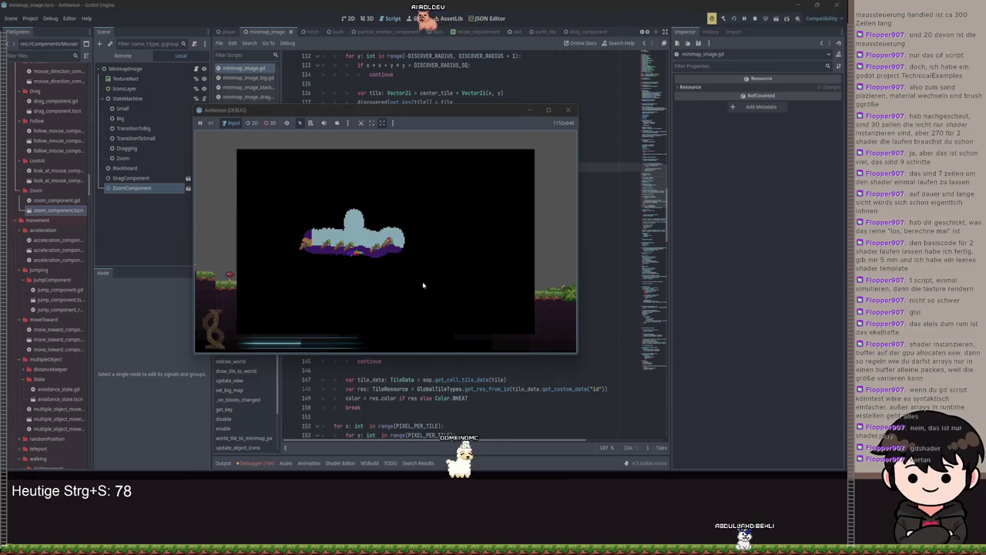
key("m")
key("m")
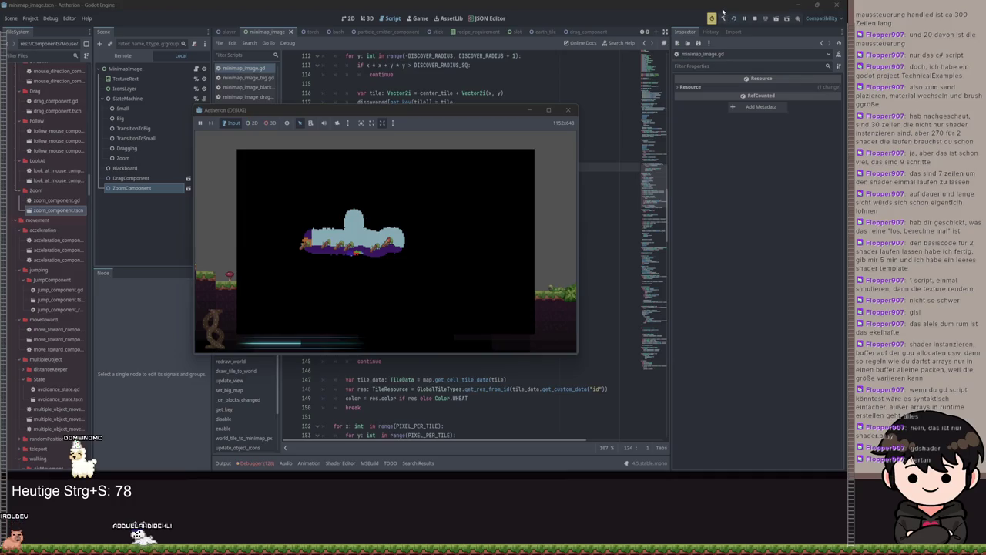
left_click(528, 110)
scroll(506, 275, "up", 2)
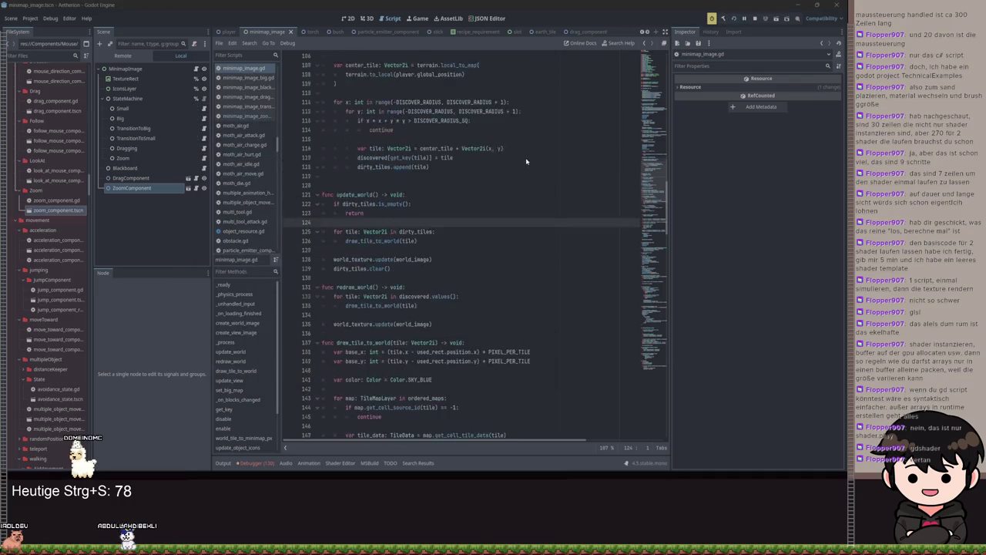
Delete the two stray trailing characters at the end of line 168
scroll(506, 274, "down", 10)
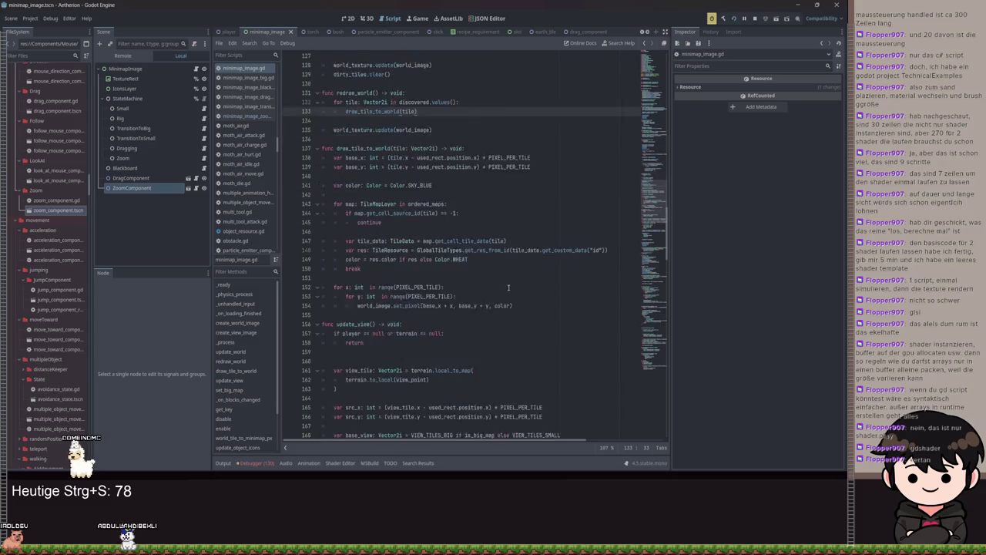
scroll(507, 282, "down", 2)
left_click(578, 296)
type("z")
key("BackSpace")
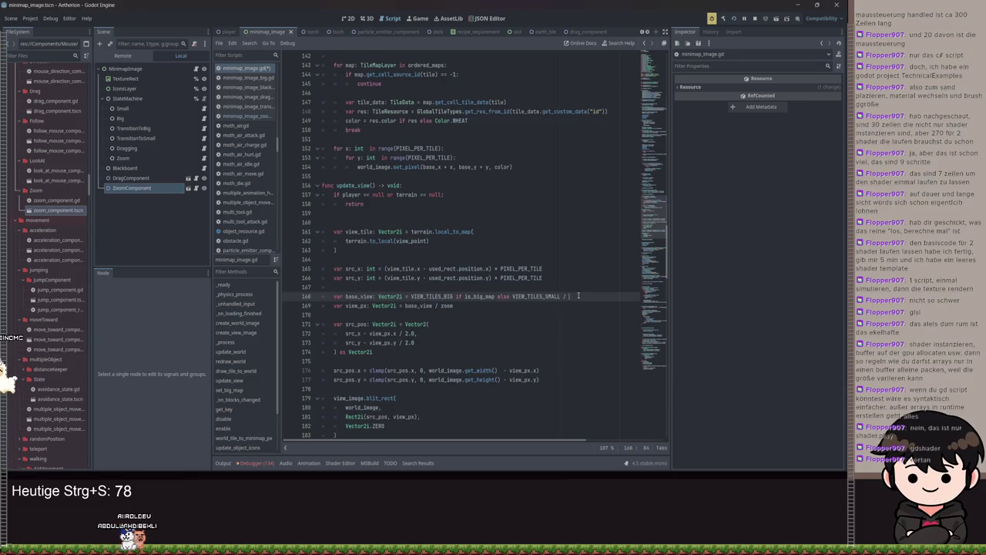
key("BackSpace")
key("BackSpace")
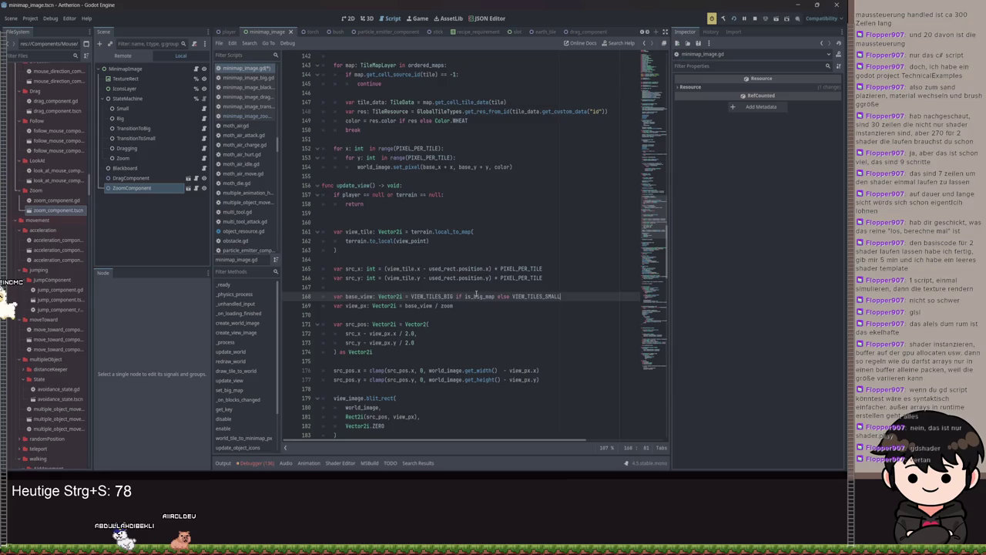
Select base_view to check its uses and bring up the script's find bar
double_click(422, 305)
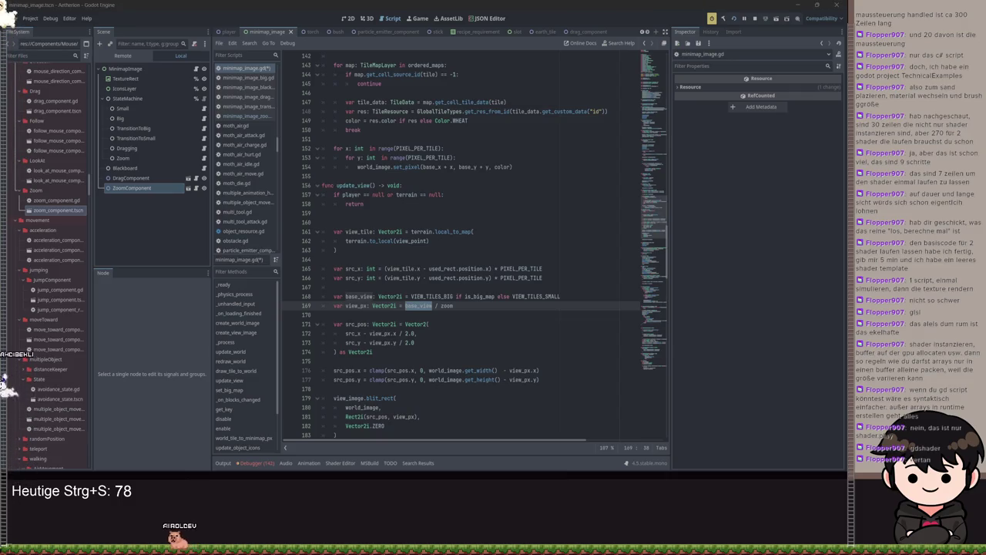
scroll(421, 192, "up", 11)
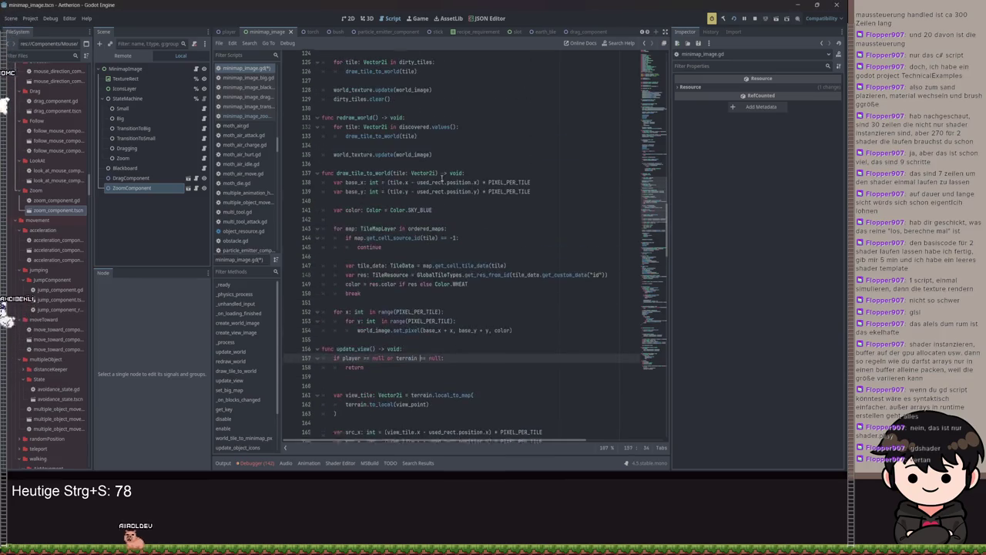
scroll(455, 178, "up", 8)
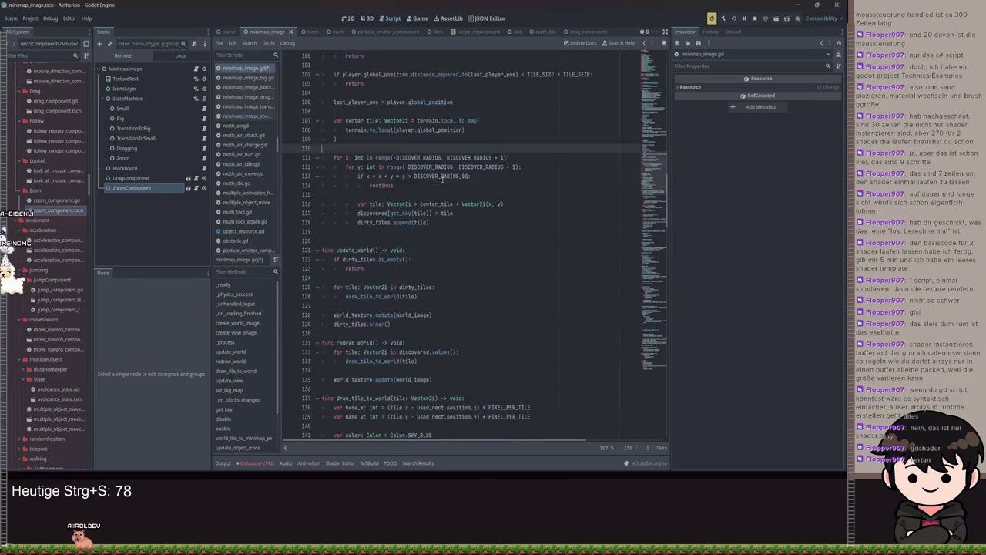
key("ctrl+f")
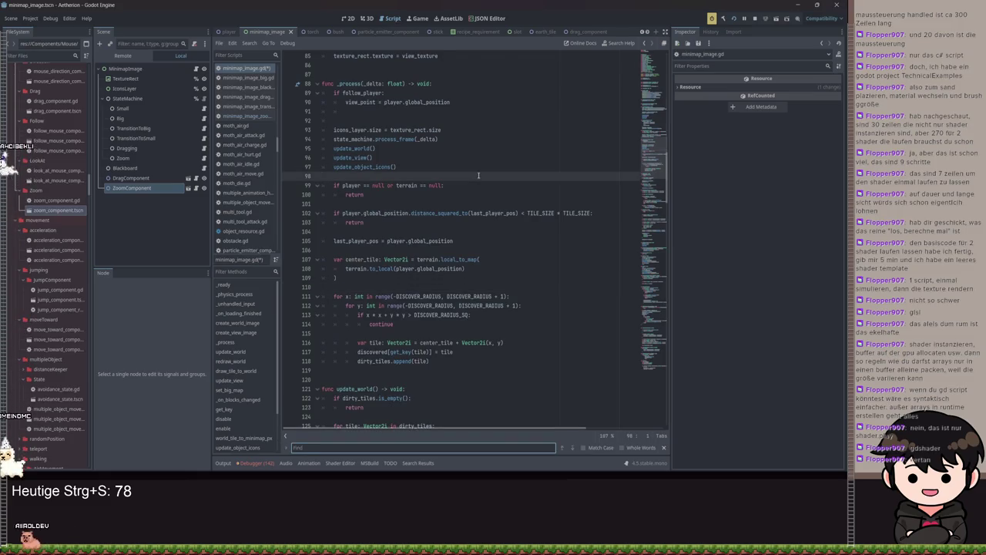
Search the script for 'image' and inspect world_texture on line 128 and set_pixel on line 154
type("image")
key("Down")
key("Down")
double_click(353, 240)
scroll(437, 287, "down", 4)
scroll(436, 286, "down", 7)
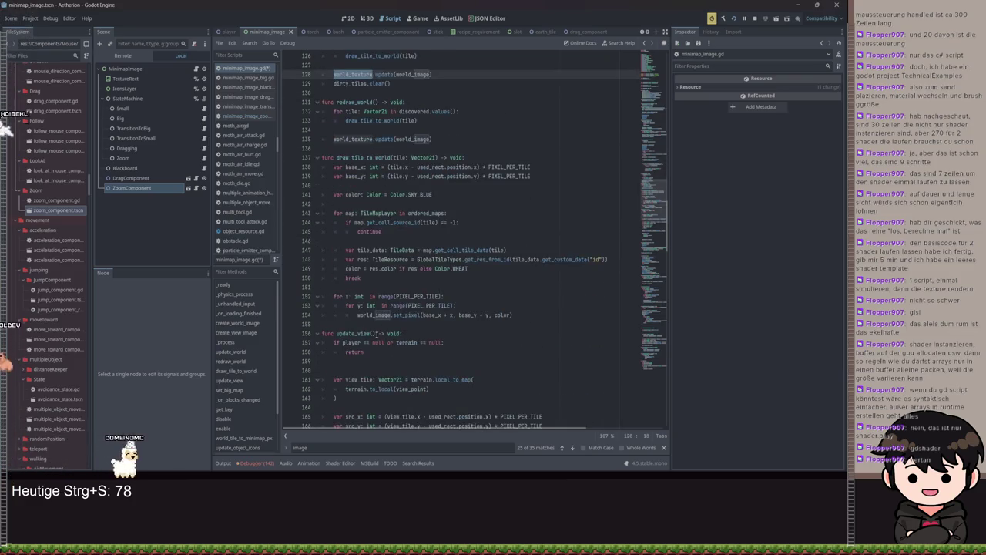
left_click(409, 260)
double_click(409, 260)
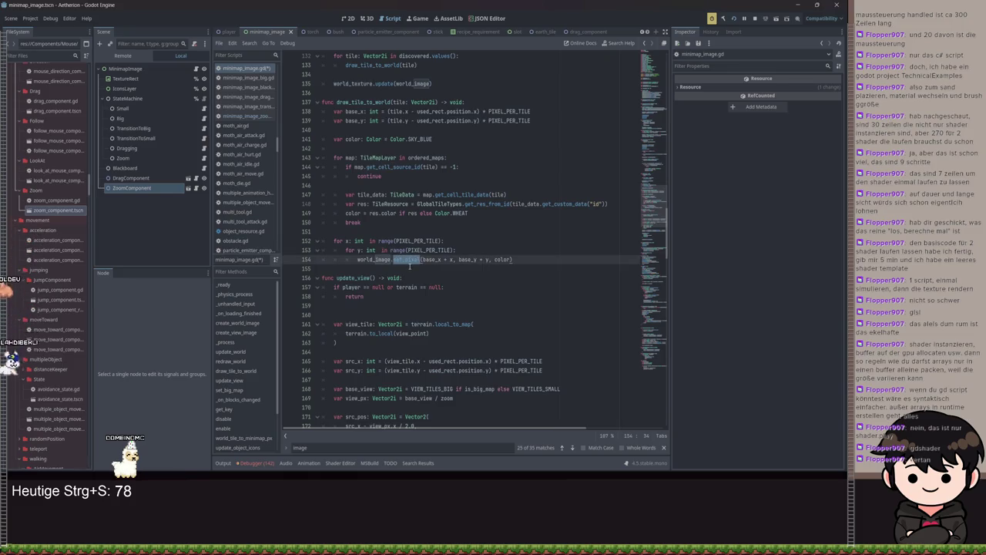
Scroll through and review the update_view function
scroll(454, 209, "up", 1)
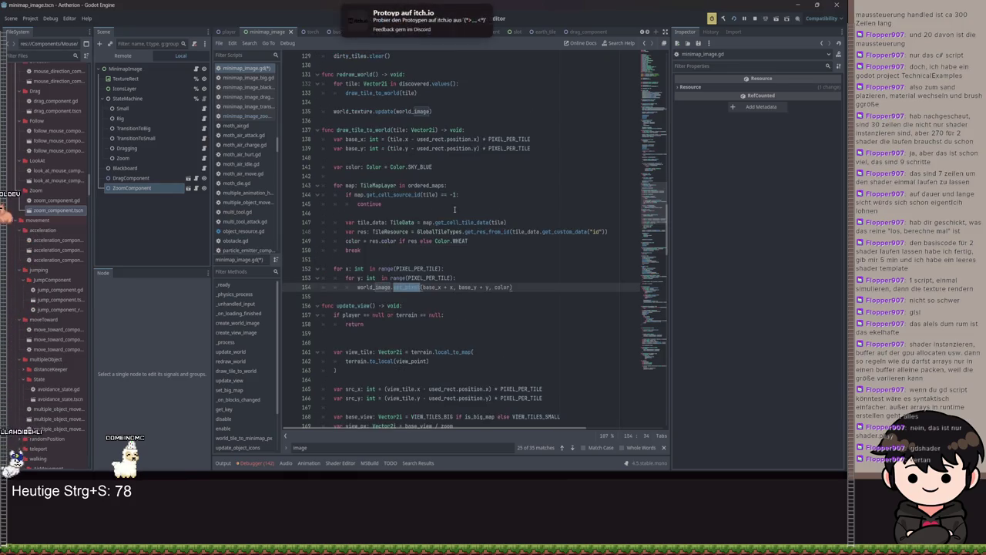
scroll(383, 264, "down", 3)
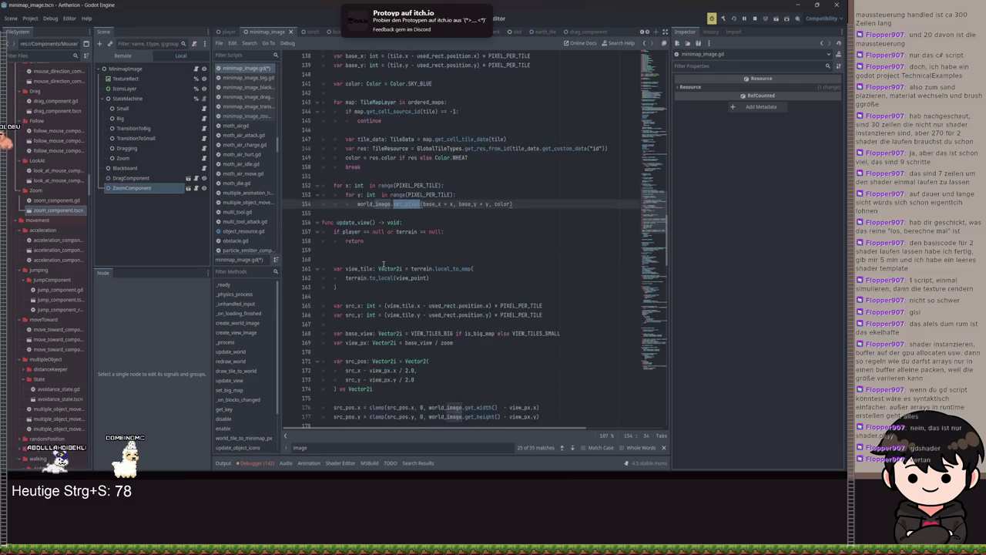
scroll(383, 264, "down", 1)
scroll(392, 258, "down", 1)
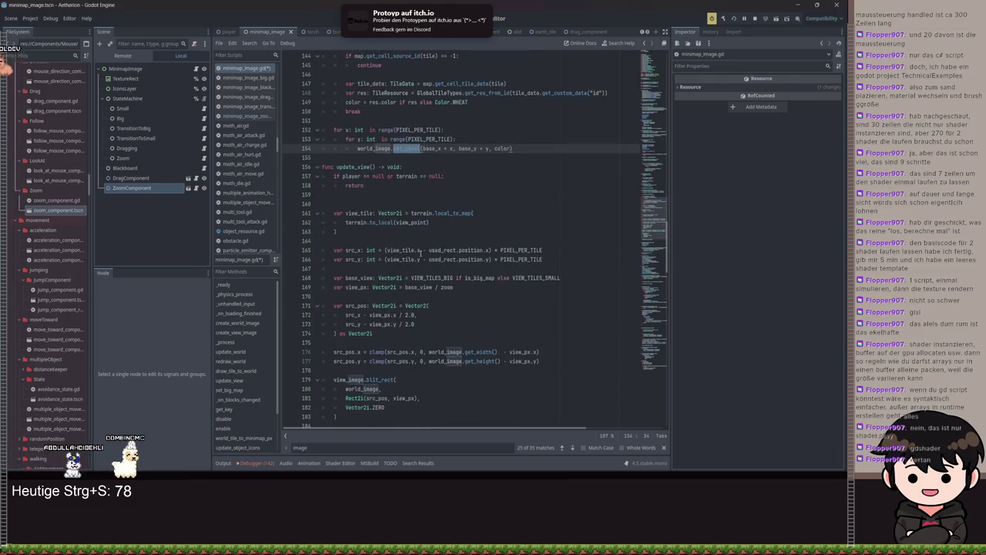
double_click(354, 167)
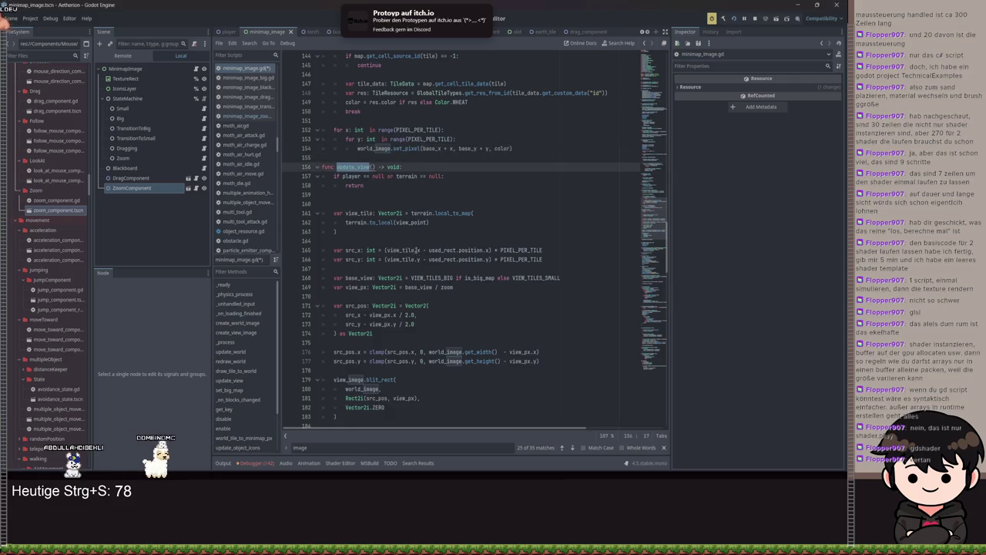
scroll(418, 249, "down", 5)
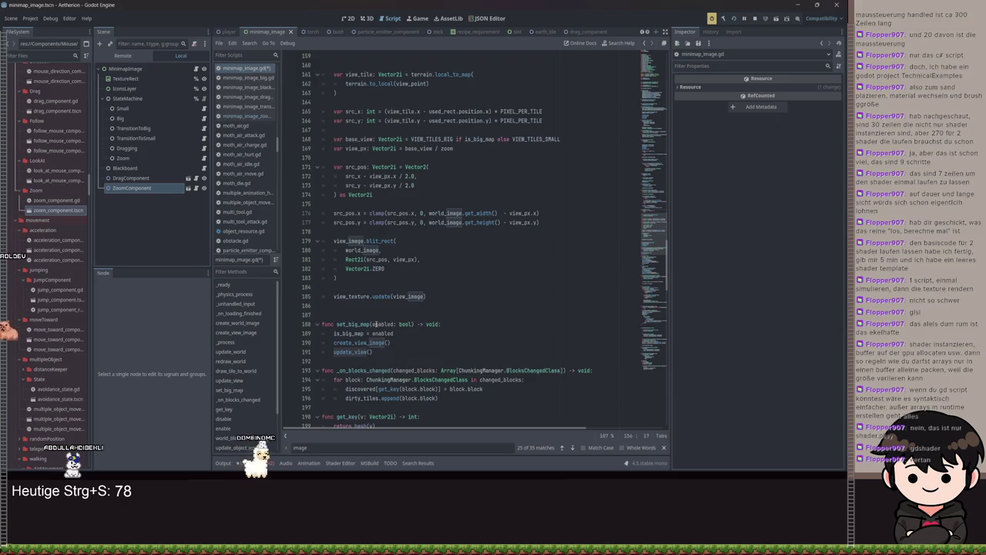
scroll(377, 324, "down", 1)
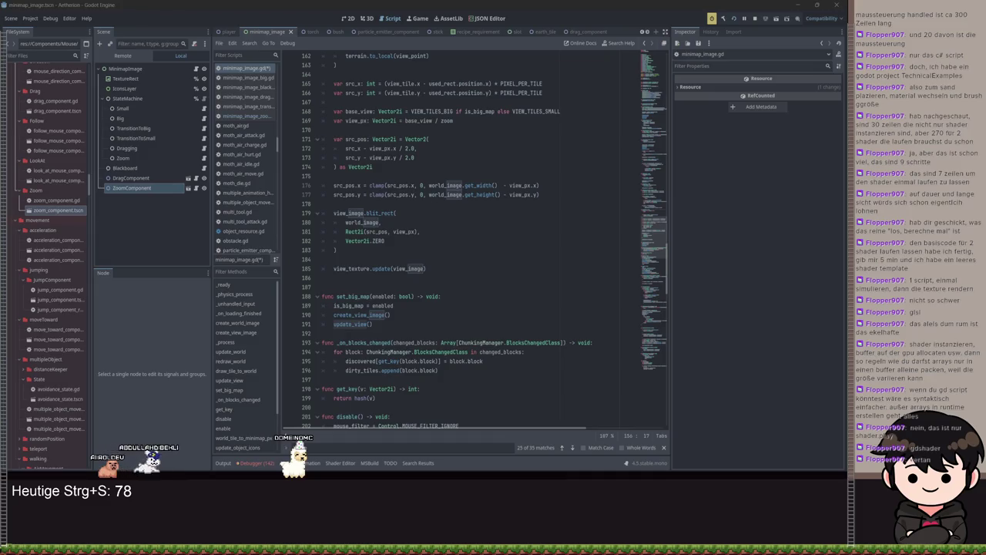
Insert a new line 165 above the src_x calculation and type 'var'
left_click(427, 258)
scroll(426, 254, "up", 3)
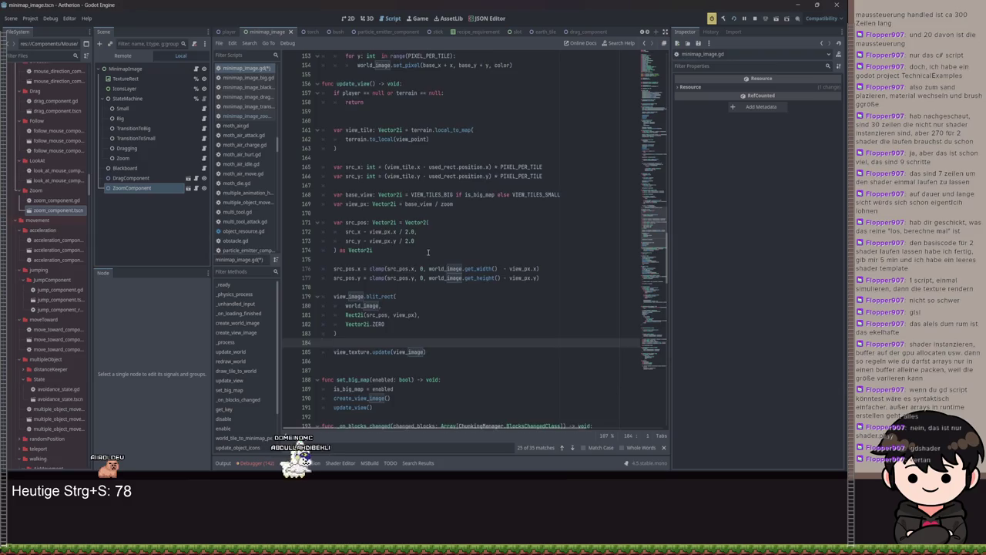
scroll(427, 252, "up", 1)
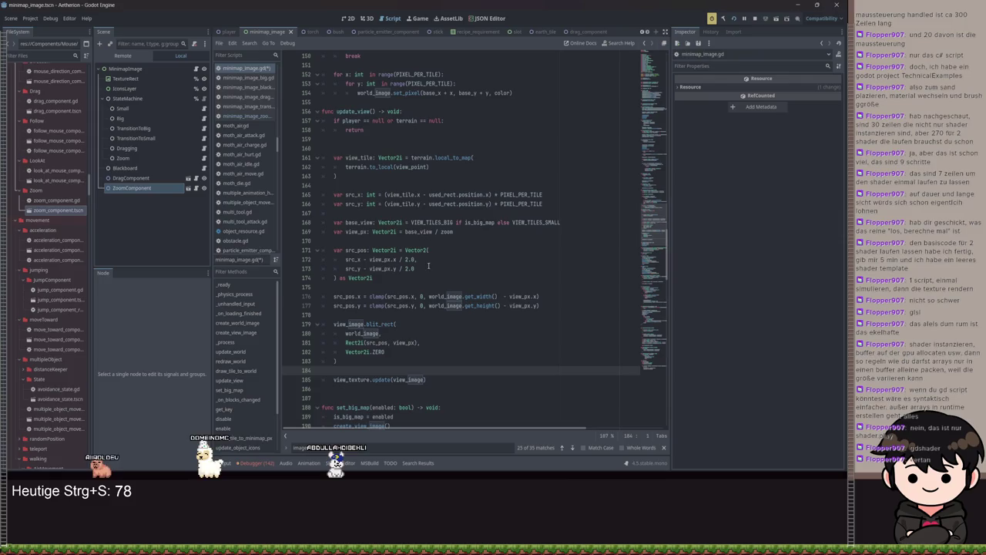
left_click(559, 202)
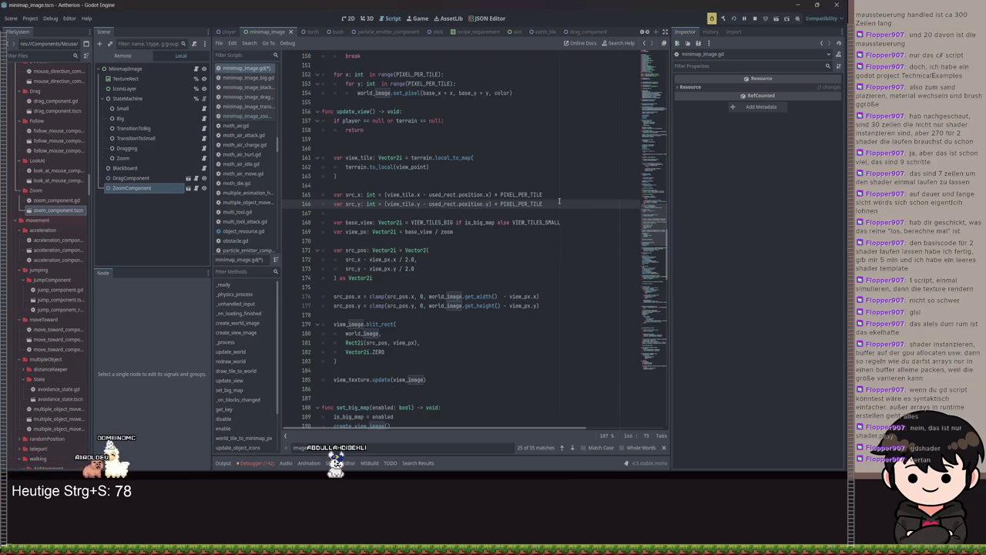
left_click(372, 186)
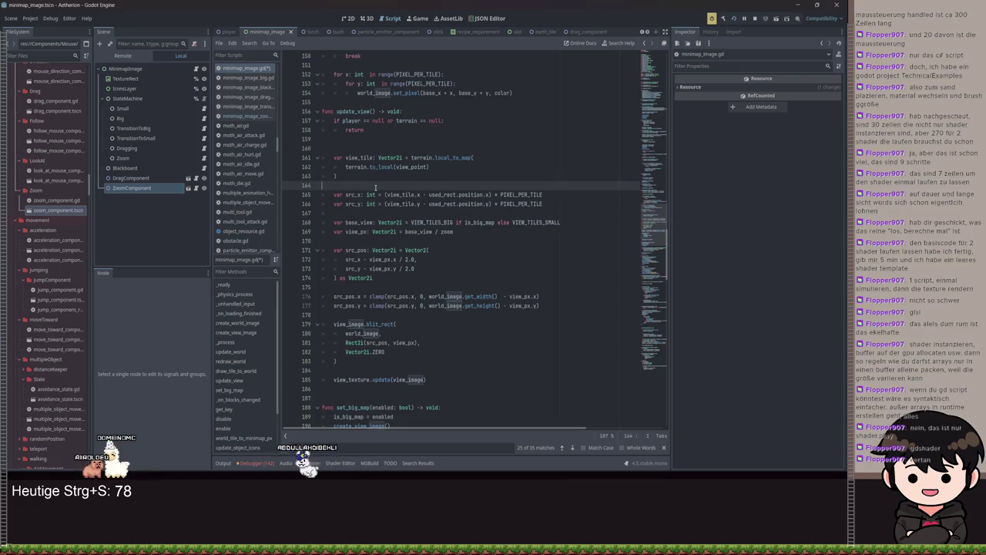
key("Return")
type("var")
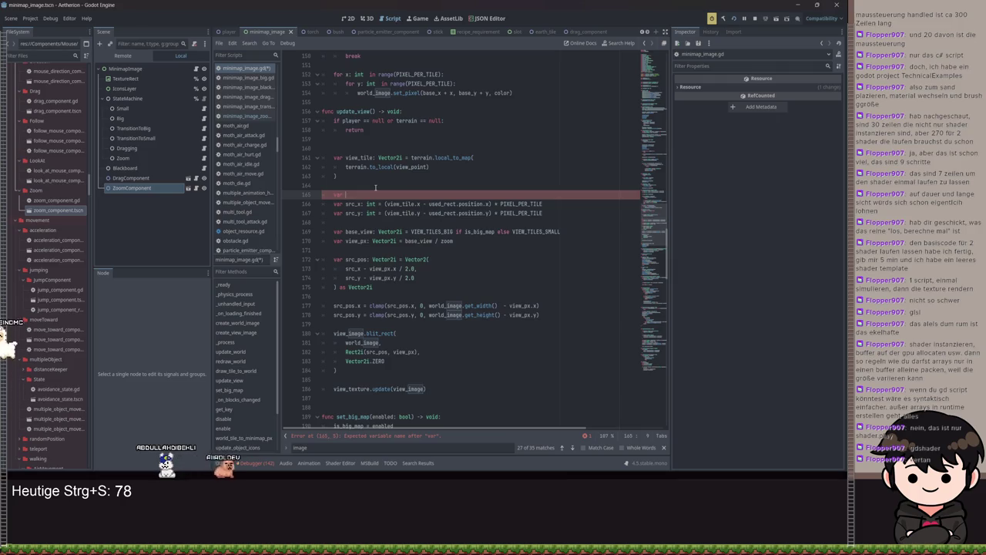
Continue the declaration on line 165 as a px variable of type Vector2i
type("px: i")
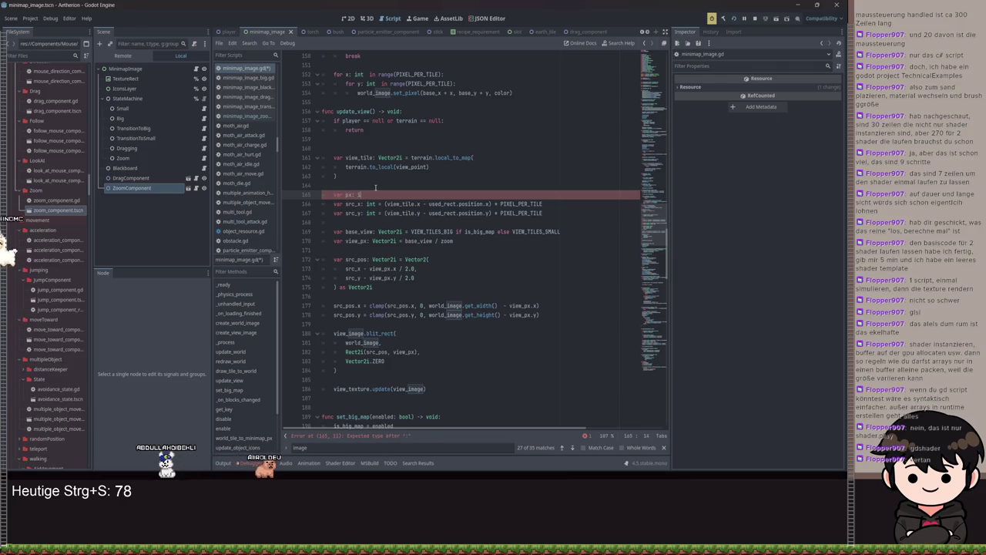
key("BackSpace")
type("c")
key("Return")
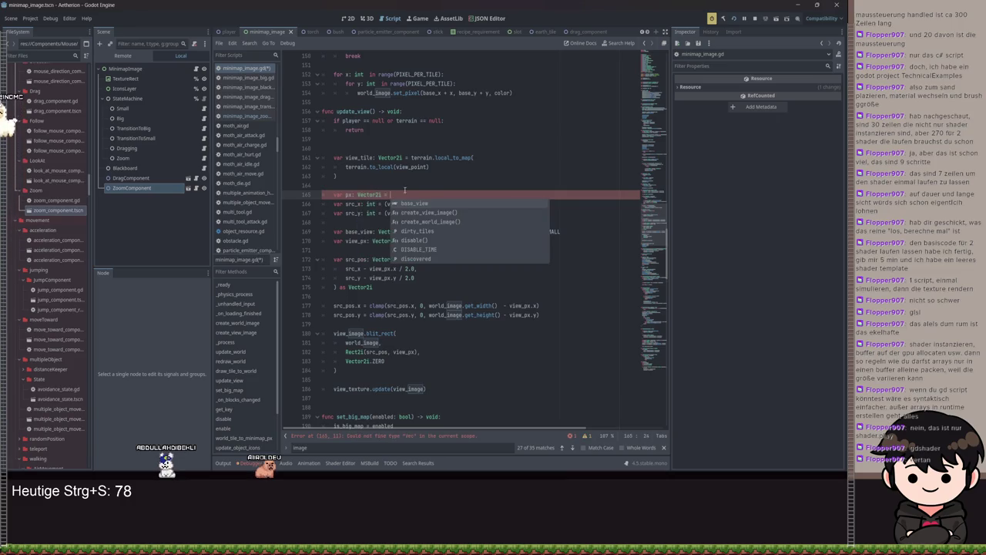
key("Escape")
Select the whole unfinished px declaration line and delete it
left_click(532, 189)
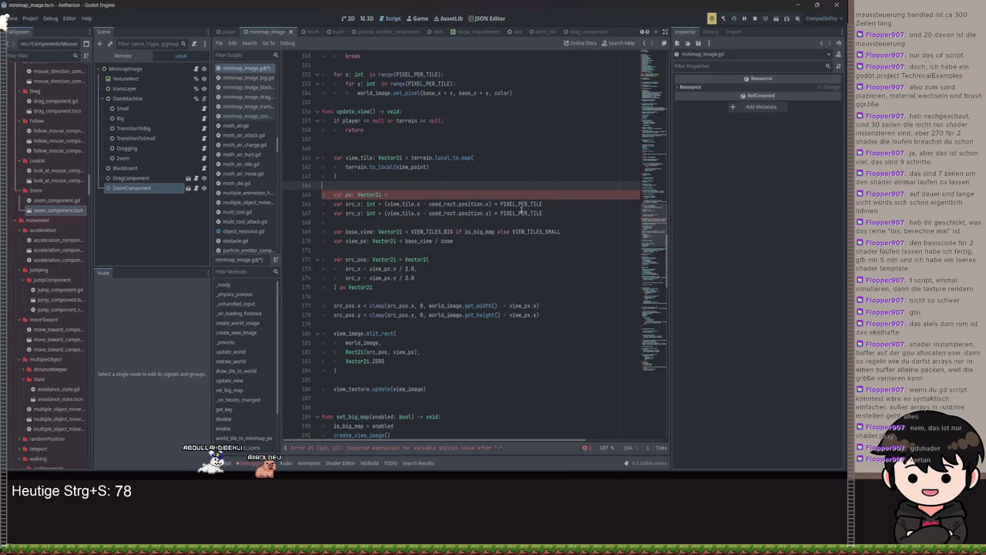
left_click_drag(542, 203, 486, 202)
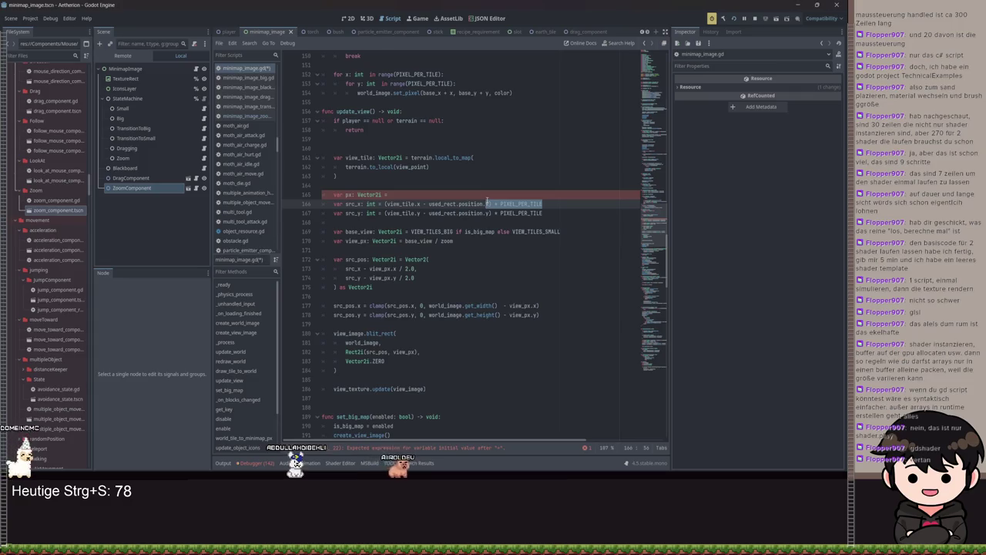
mouse_move(486, 202)
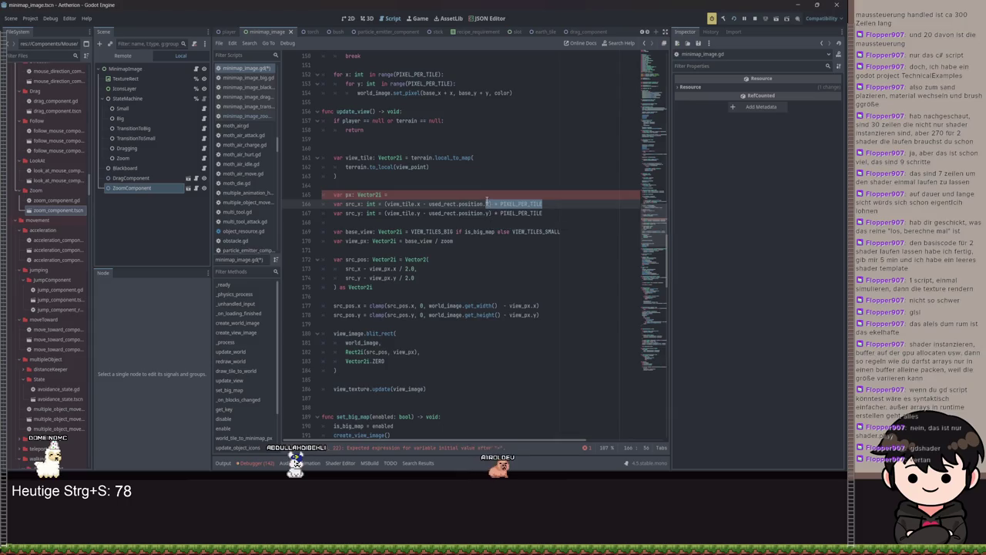
left_click(483, 194)
left_click_drag(577, 198, 300, 197)
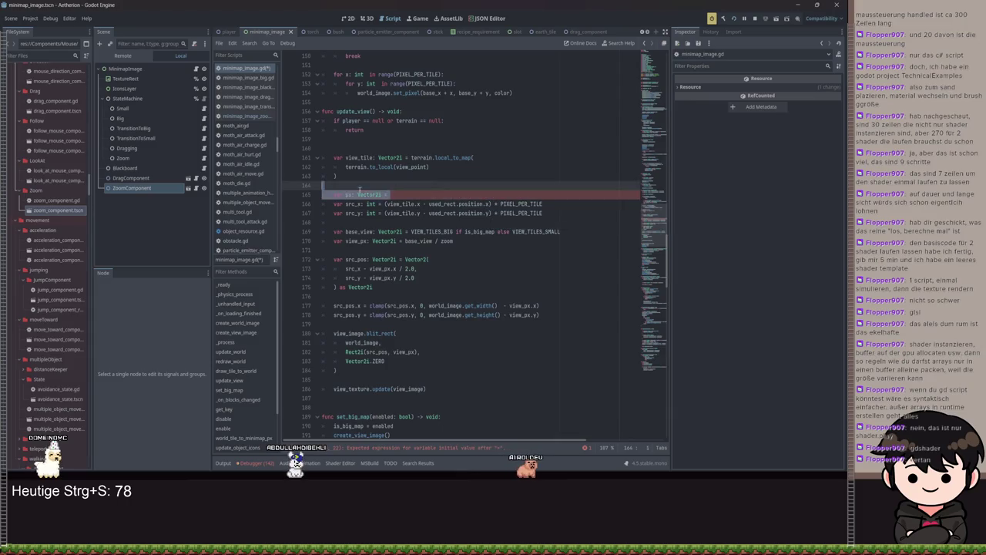
key("BackSpace")
key("BackSpace")
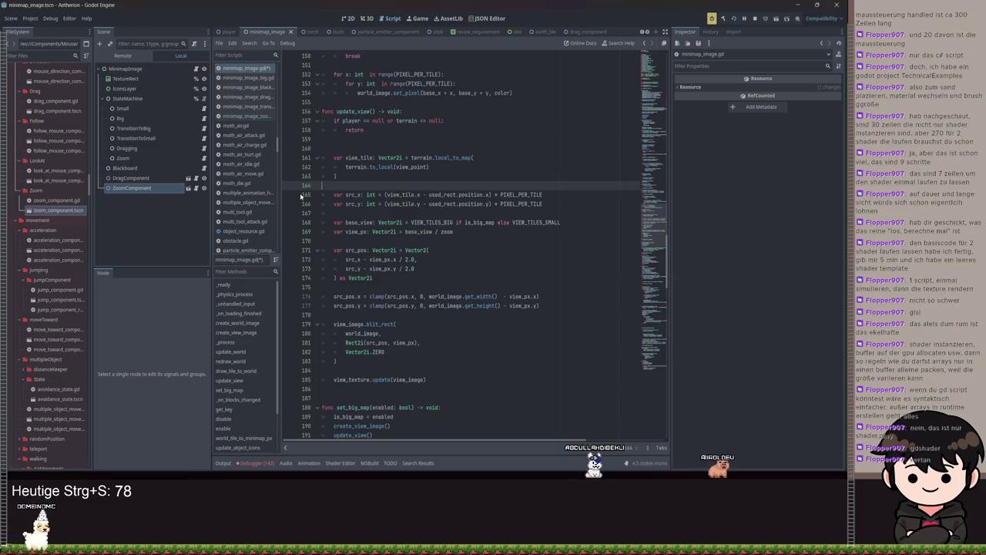
Type '* zoom' and '/ 2' after src_pos in the blit_rect call on line 181
scroll(502, 191, "up", 9)
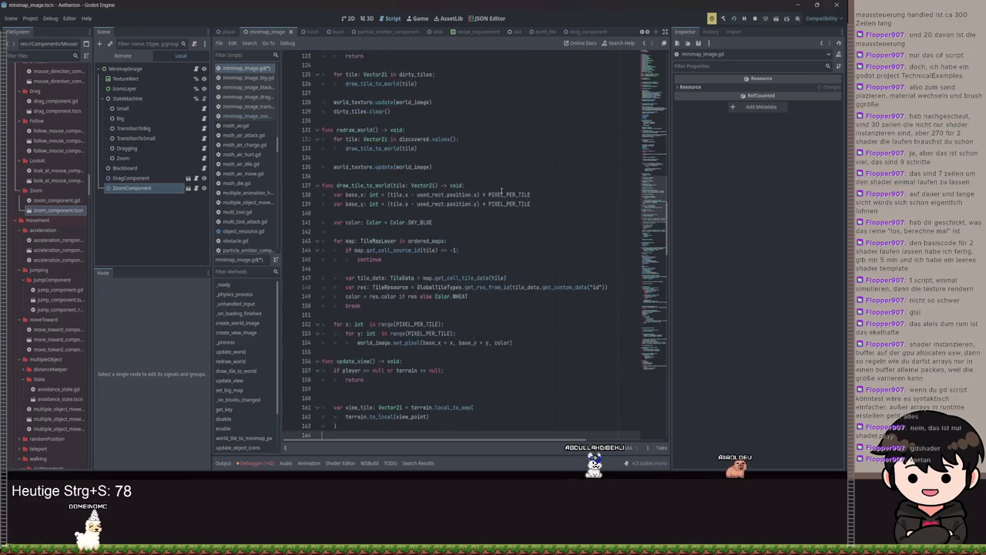
scroll(502, 191, "up", 19)
scroll(488, 199, "down", 14)
scroll(476, 227, "down", 18)
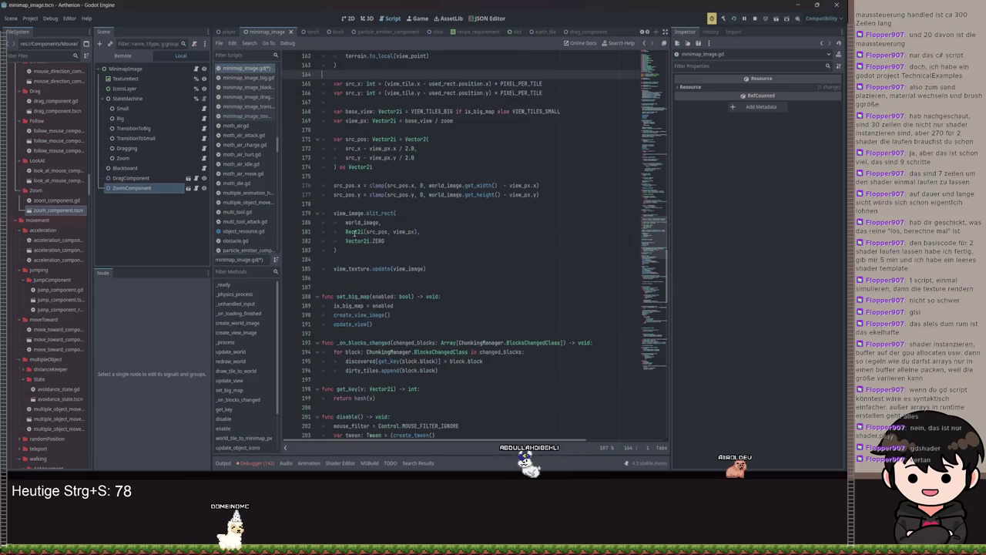
mouse_move(348, 241)
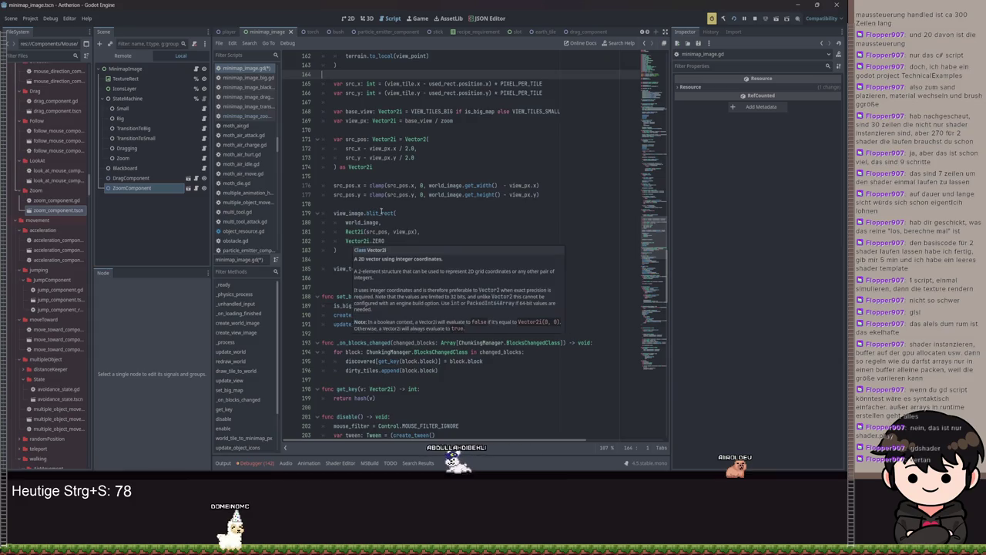
mouse_move(380, 212)
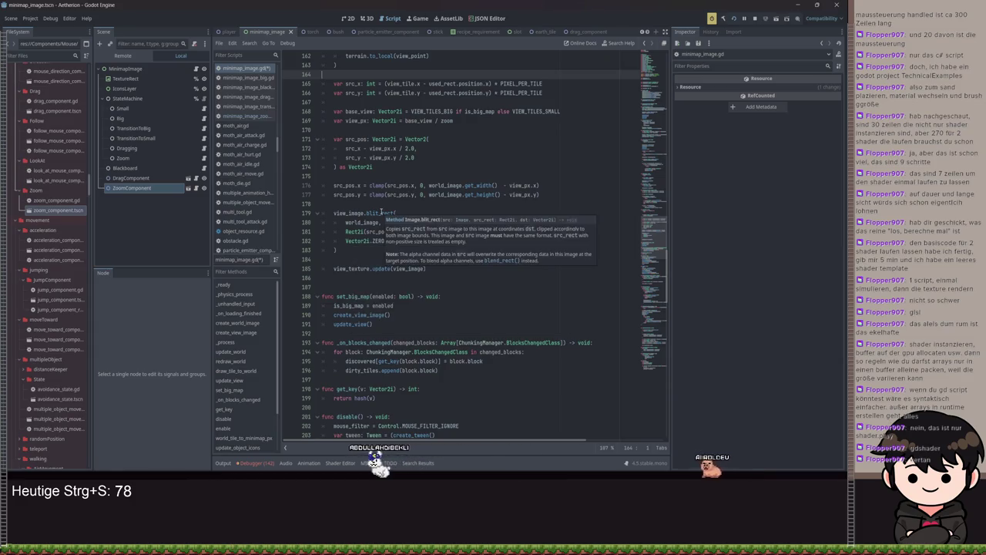
left_click(388, 222)
left_click(391, 231)
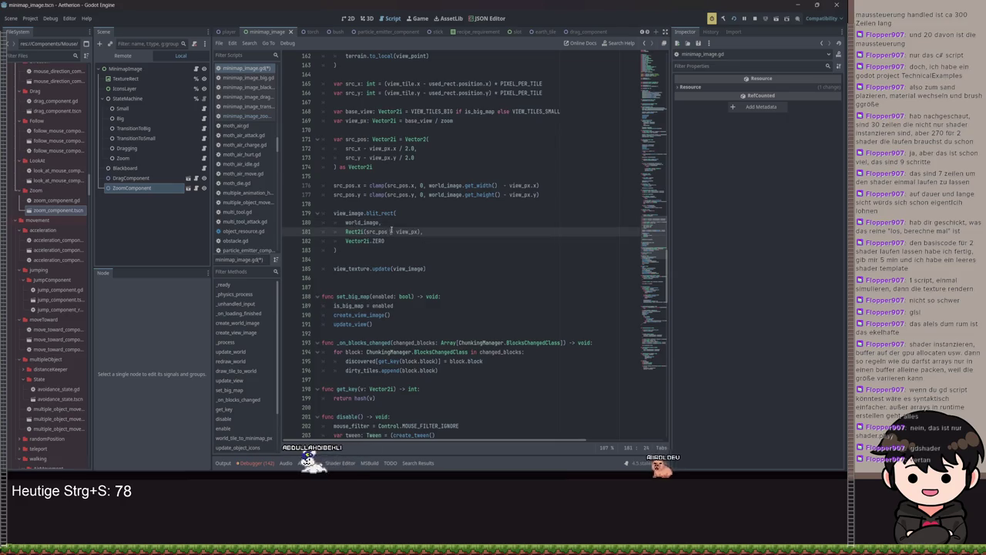
type("* zoom")
key("ctrl+Right")
key("ctrl+Right")
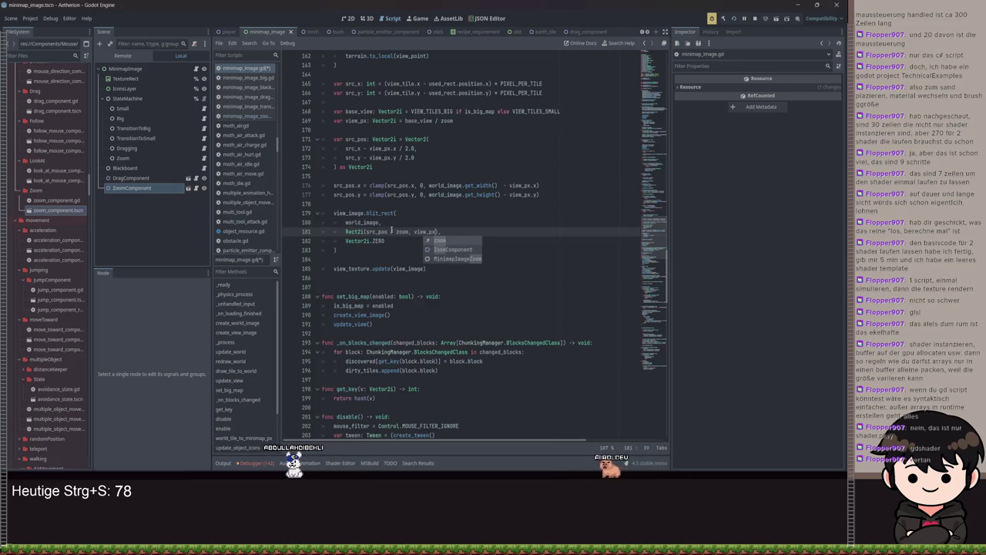
type("/ 2")
Save, run the game with F5 and enlarge the minimap with M to check it
key("ctrl+s")
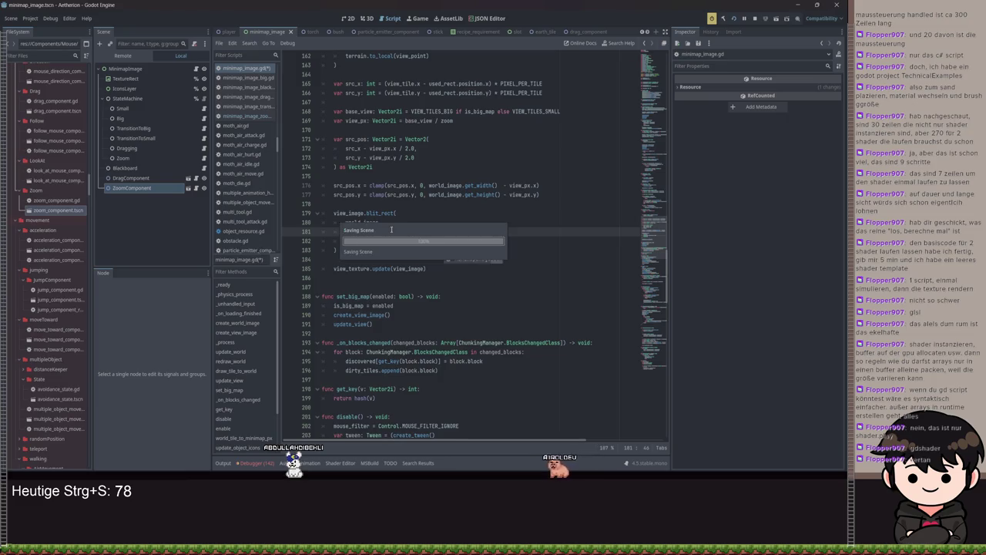
key("F5")
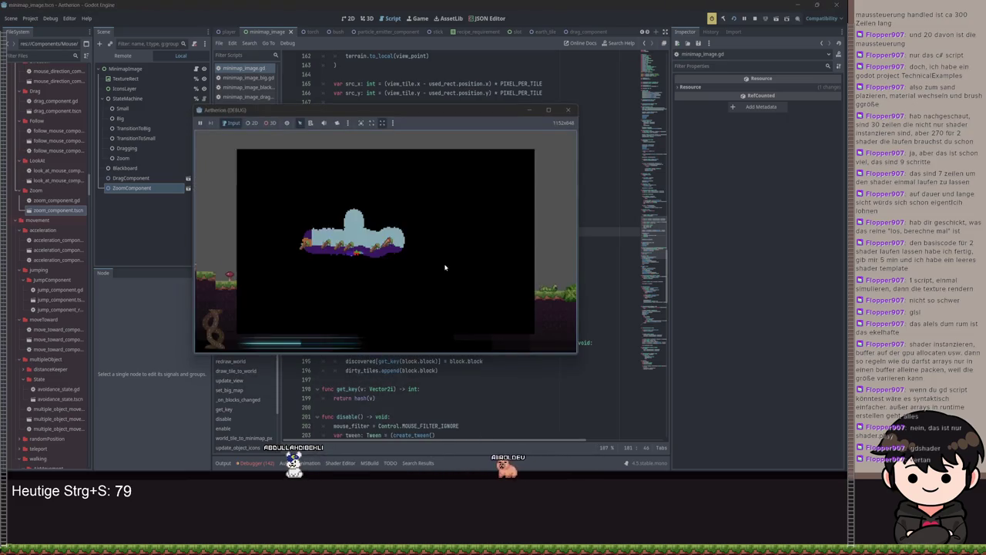
key("m")
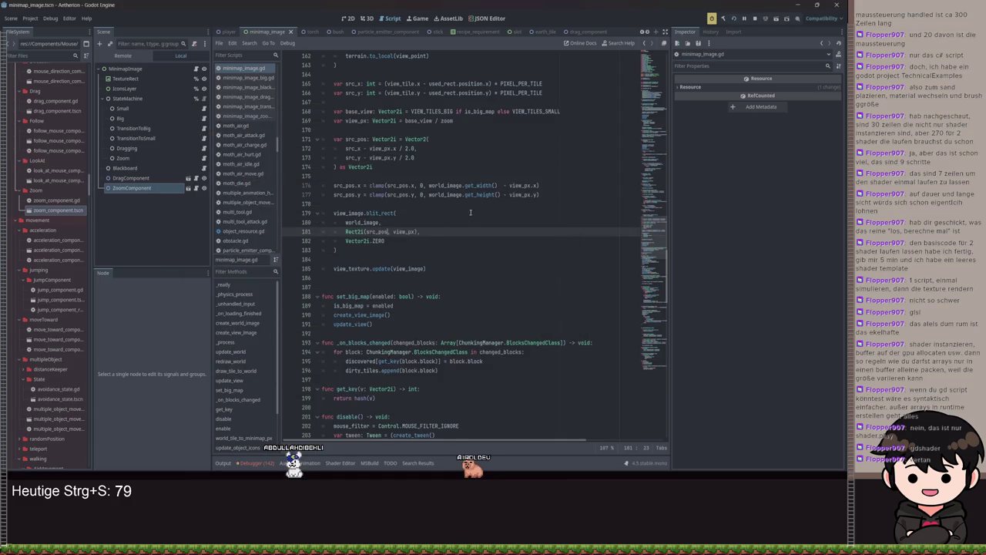
key("F5")
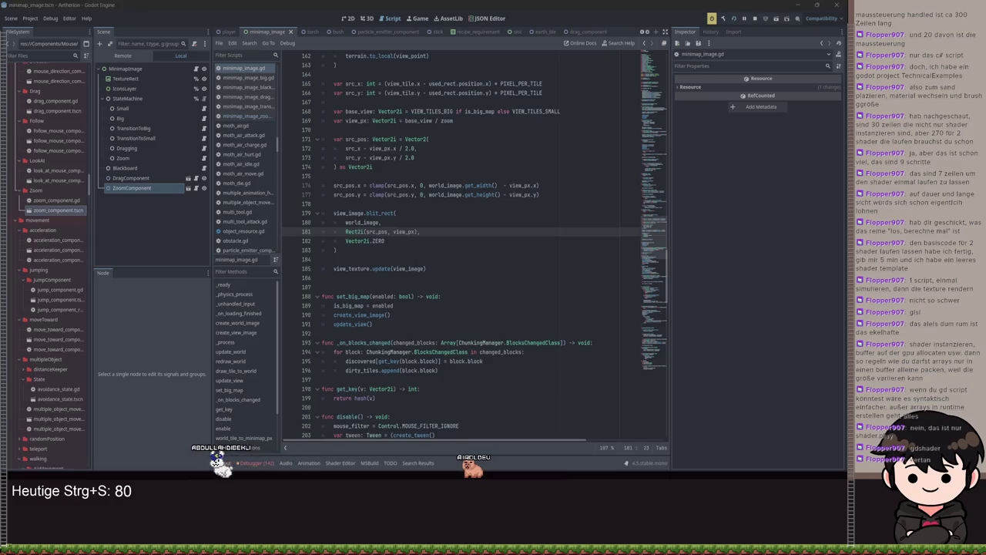
left_click(394, 214)
key("ctrl+space")
mouse_move(394, 214)
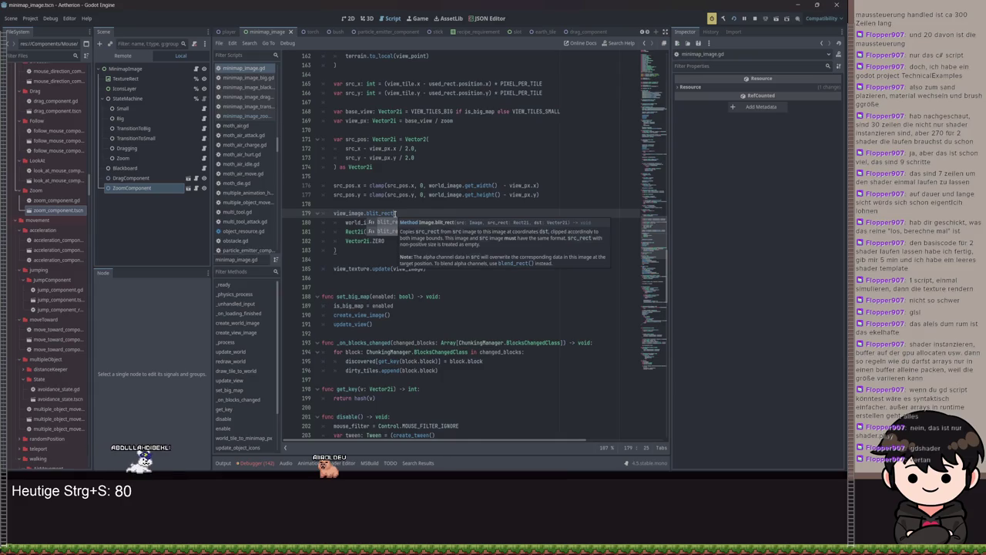
key("Down")
key("Return")
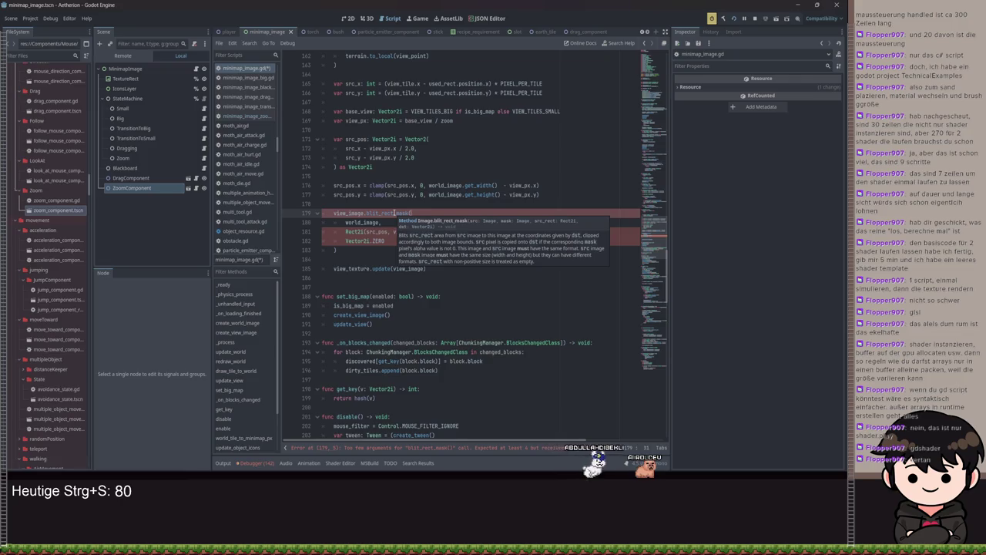
key("BackSpace")
key("BackSpace")
key("BackSpace")
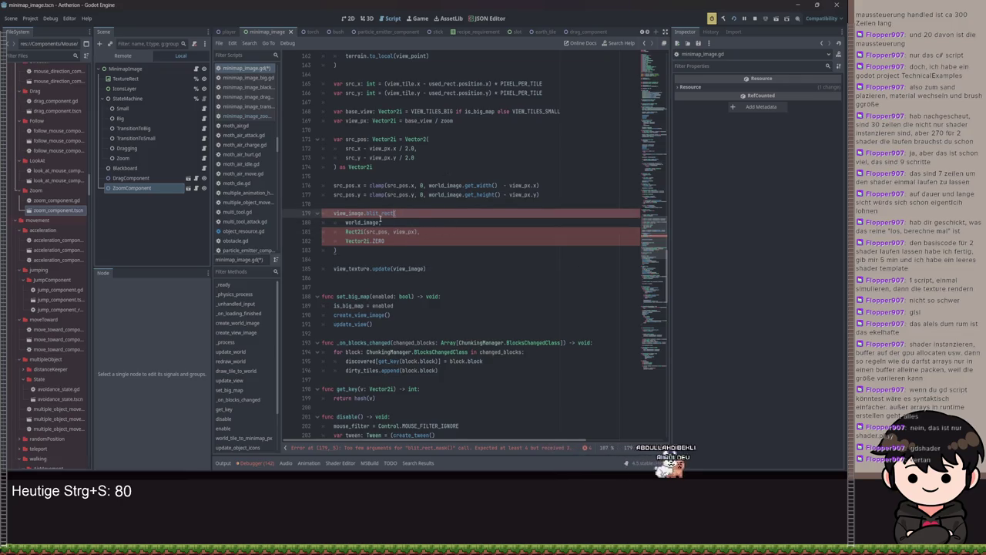
key("BackSpace")
key("BackSpace")
key("BackSpace")
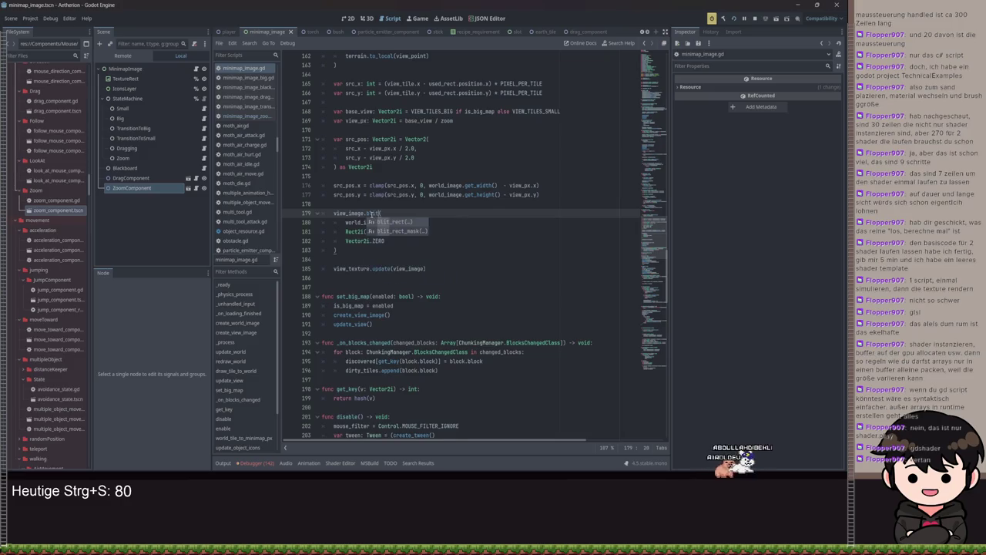
key("BackSpace")
key("BackSpace")
key("BackSpace")
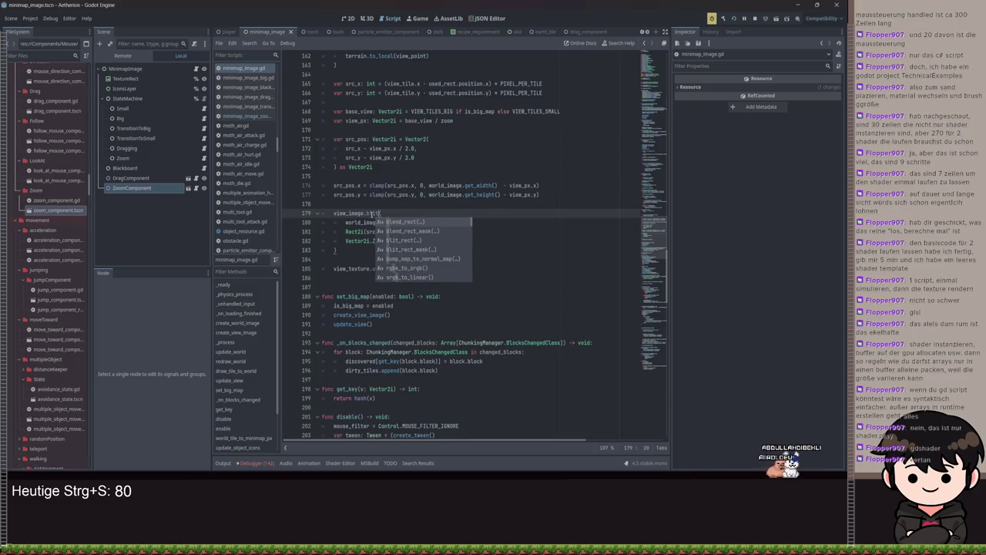
key("ctrl+z")
key("Escape")
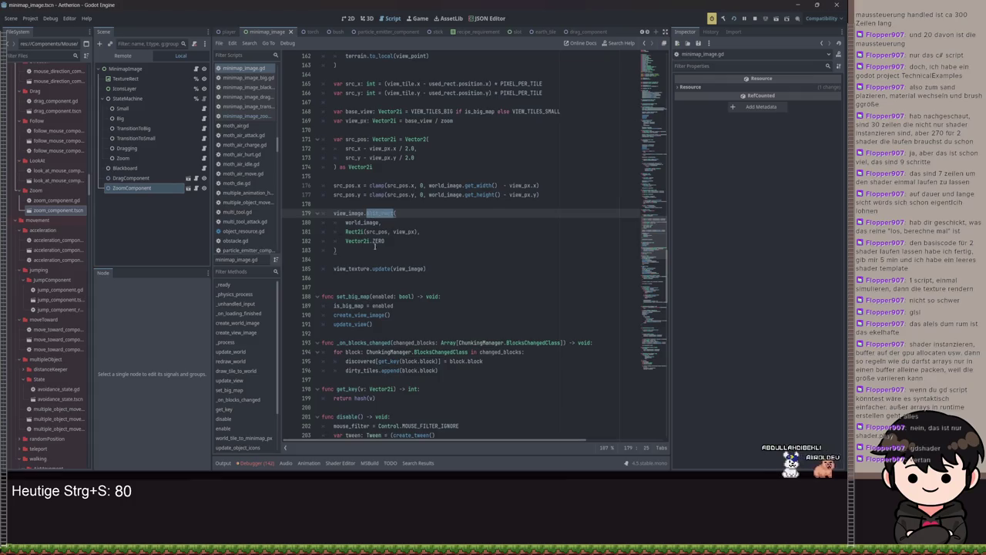
left_click(452, 235)
key("ctrl+s")
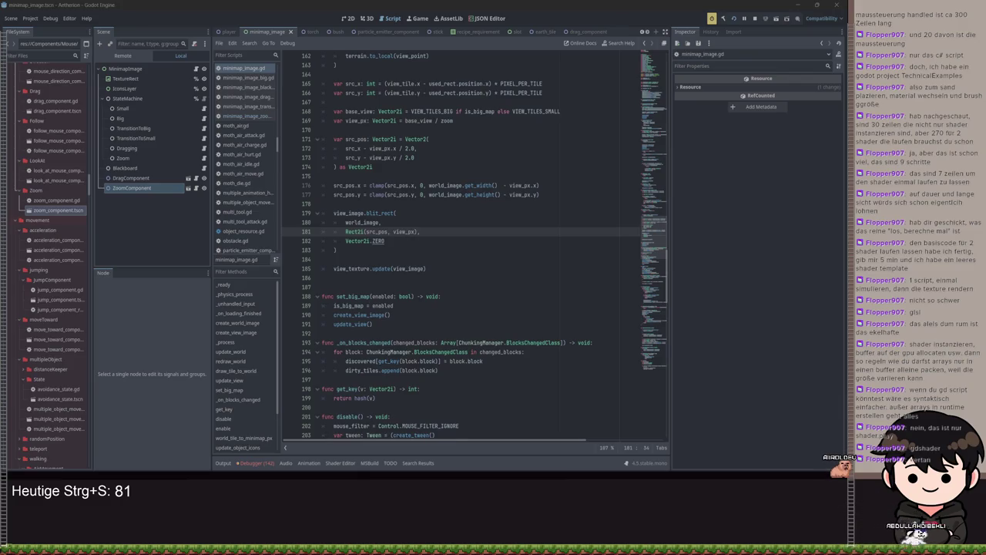
left_click(339, 278)
scroll(432, 268, "down", 6)
scroll(432, 214, "up", 5)
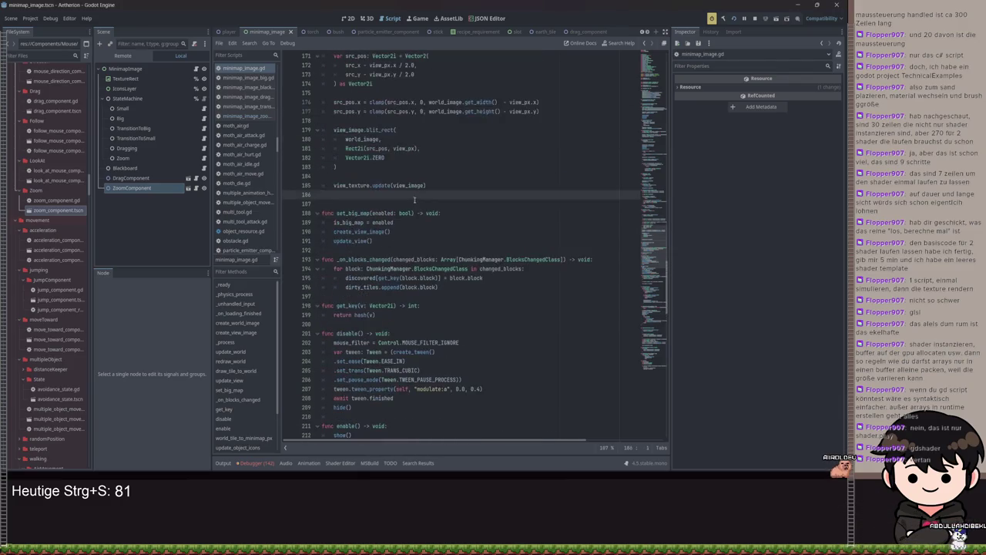
double_click(362, 194)
scroll(453, 197, "up", 3)
scroll(454, 196, "up", 4)
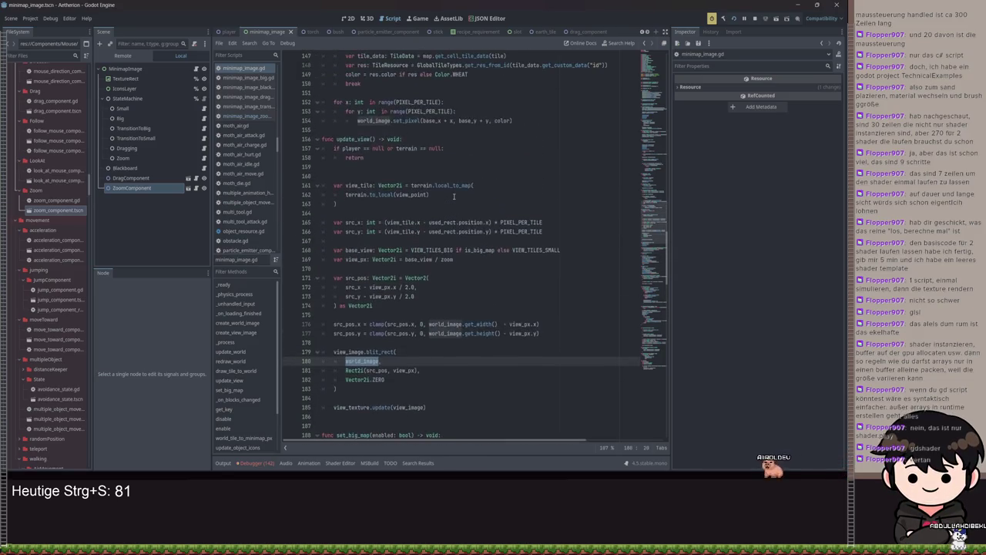
scroll(434, 315, "down", 6)
scroll(439, 246, "up", 2)
double_click(446, 185)
scroll(454, 185, "up", 1)
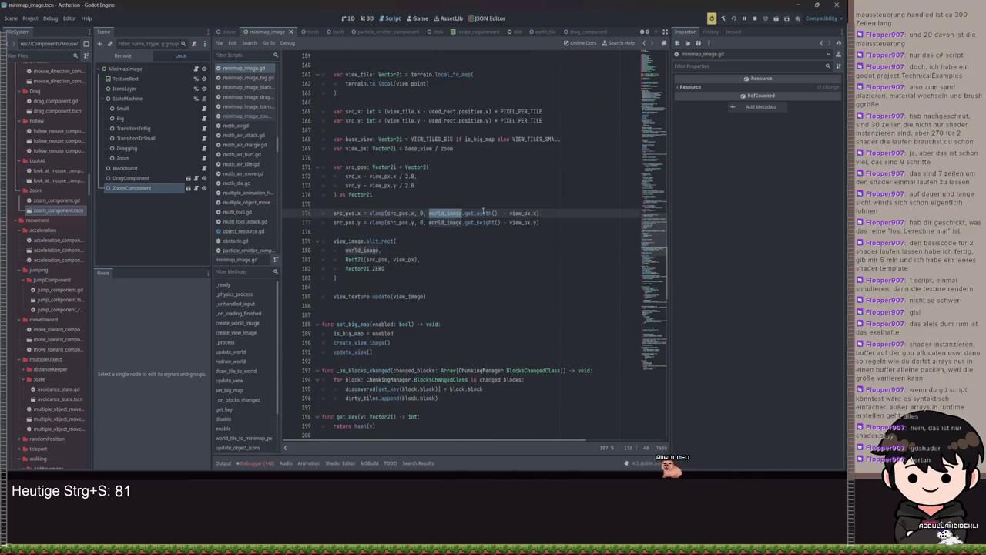
left_click(378, 241)
key("Down")
key("Down")
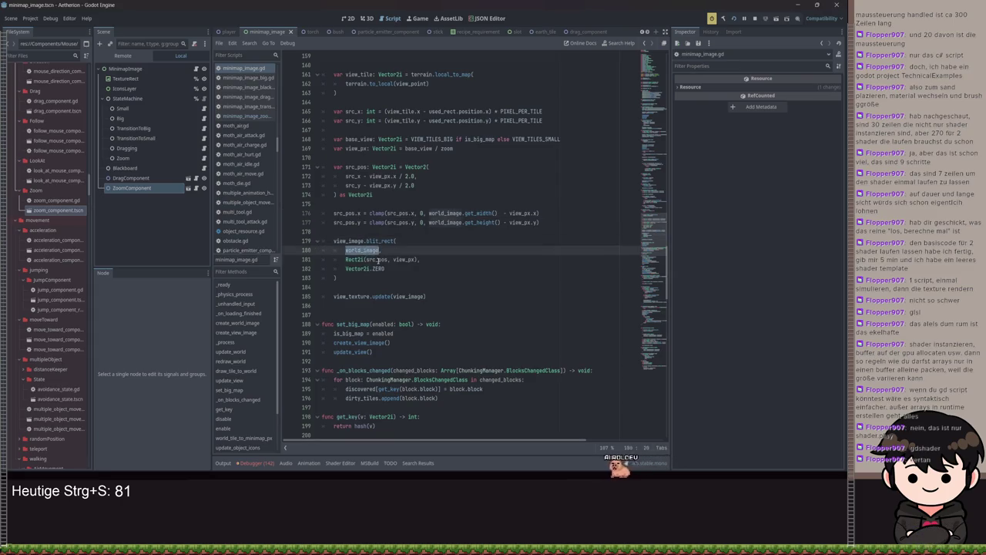
left_click(377, 241)
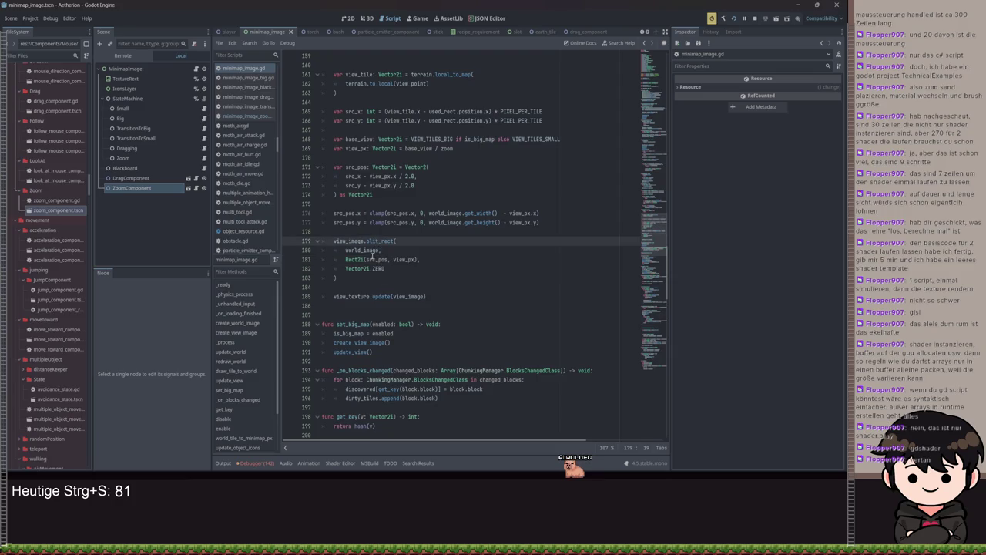
mouse_move(370, 259)
double_click(359, 250)
left_click(378, 260)
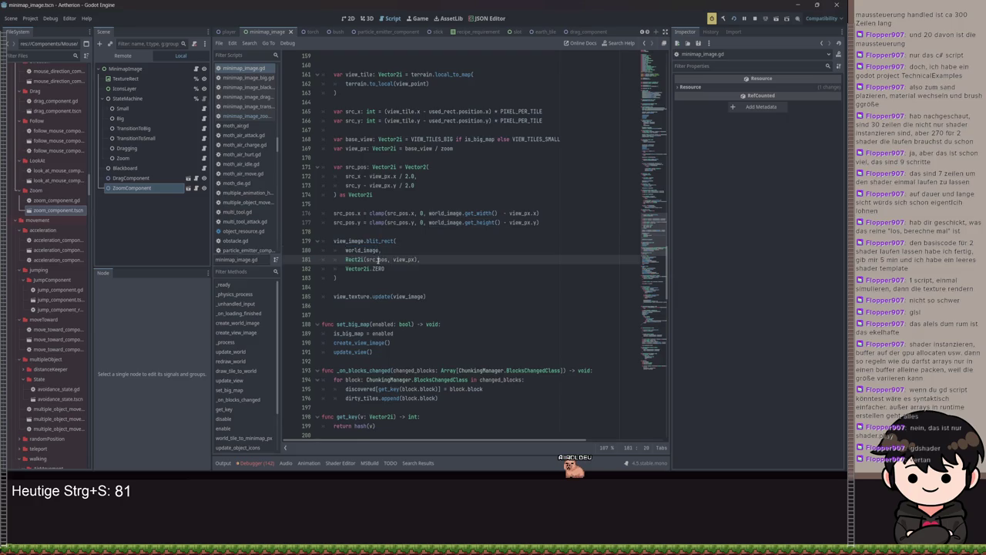
left_click(545, 214)
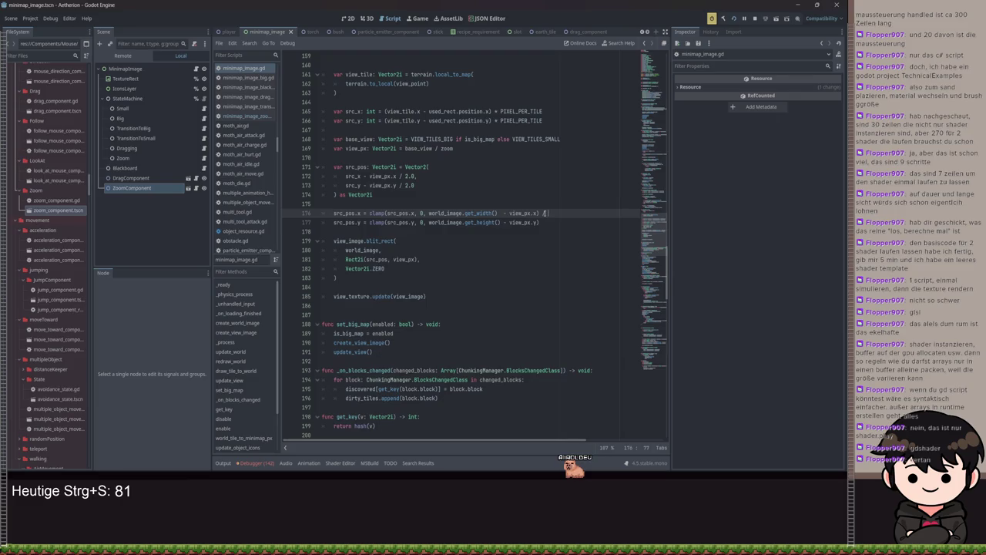
left_click(389, 260)
type(",")
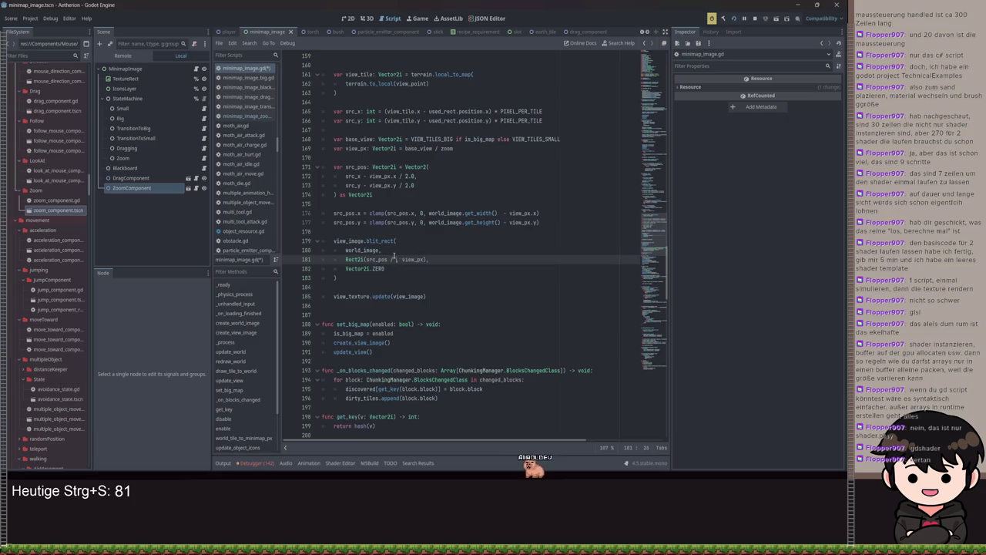
Save the zoom change to view_px on line 181 and check the large minimap in-game
key("ctrl+s")
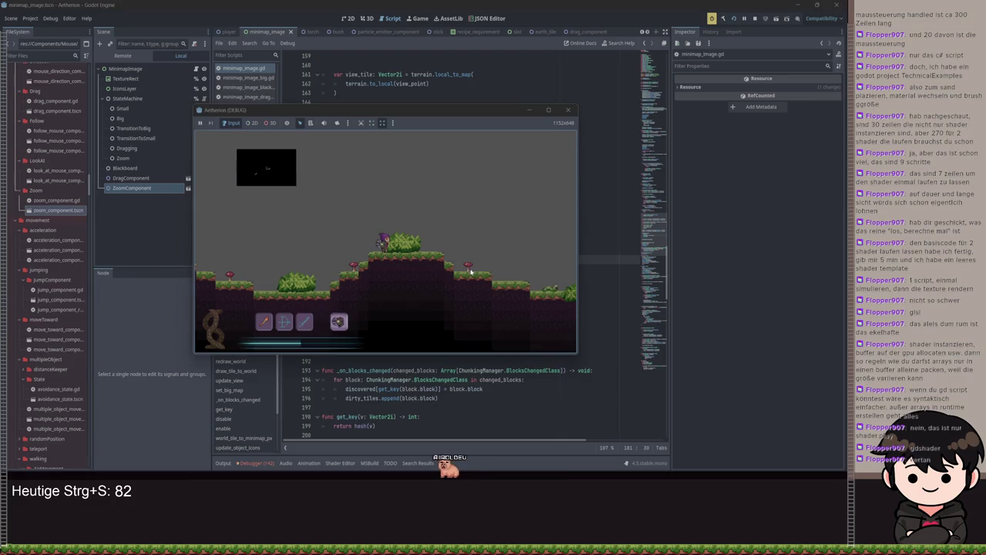
key("m")
key("m")
key("m")
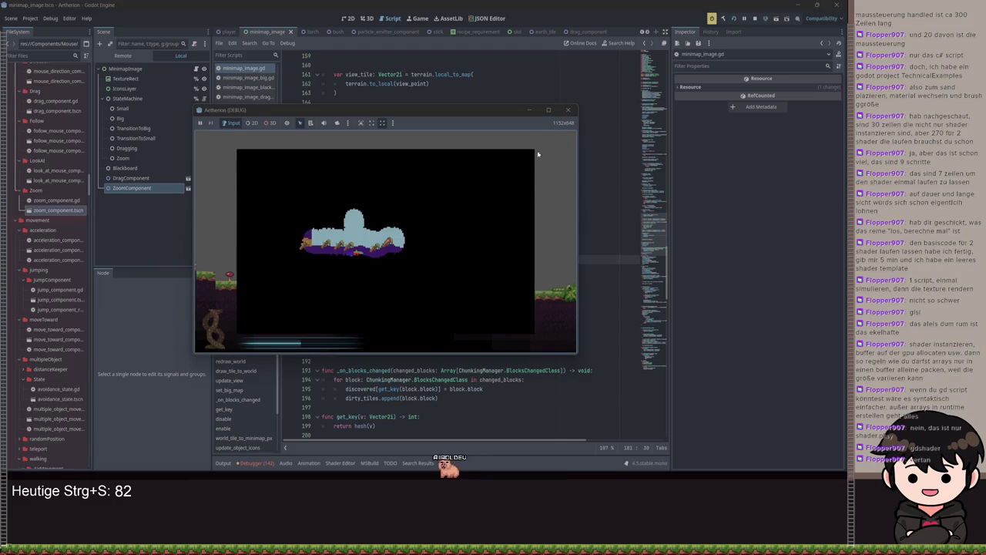
left_click(528, 110)
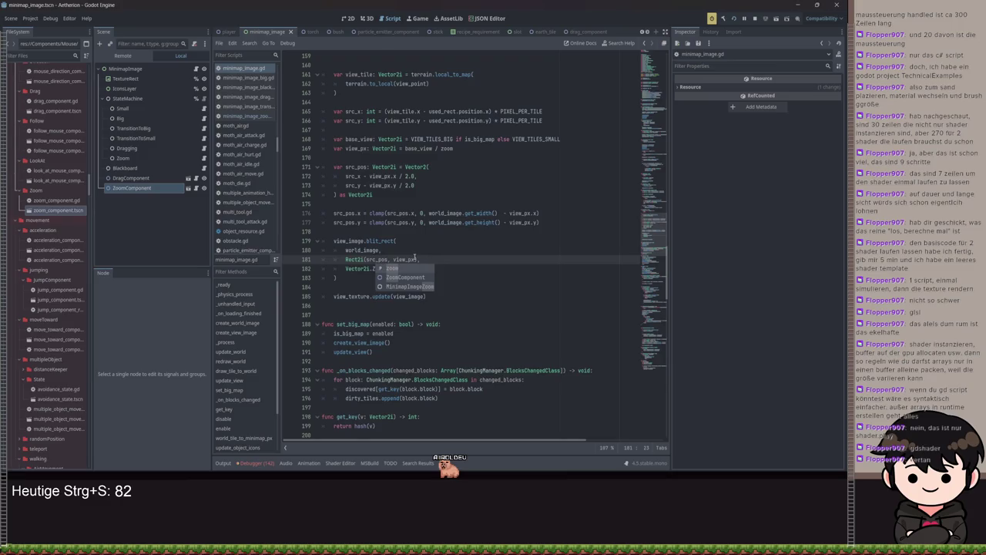
left_click(415, 258)
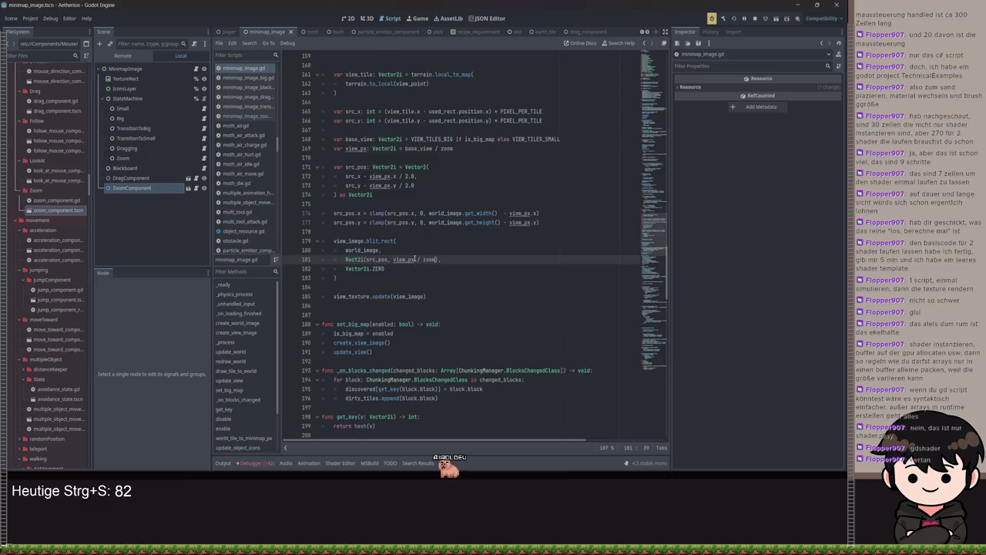
key("ctrl+s")
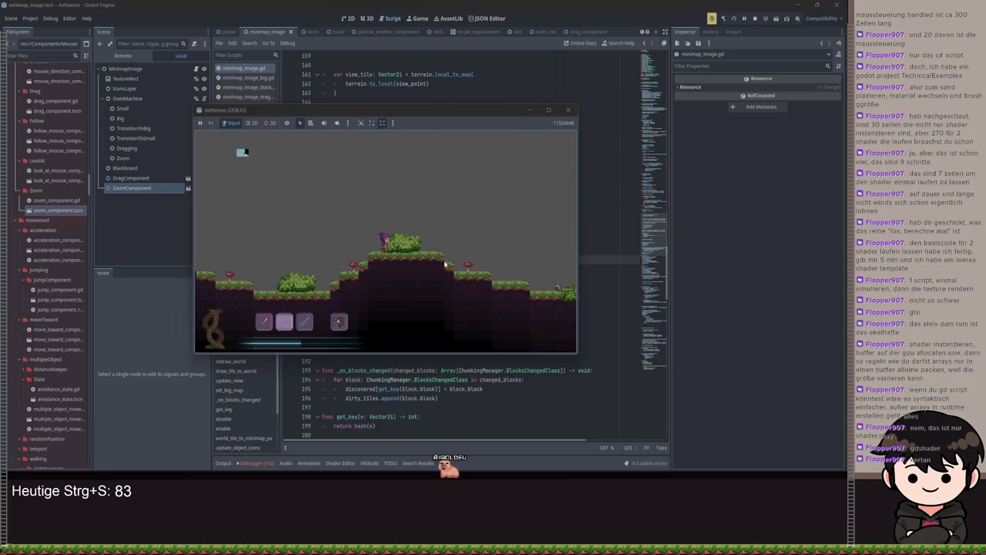
key("m")
left_click(528, 109)
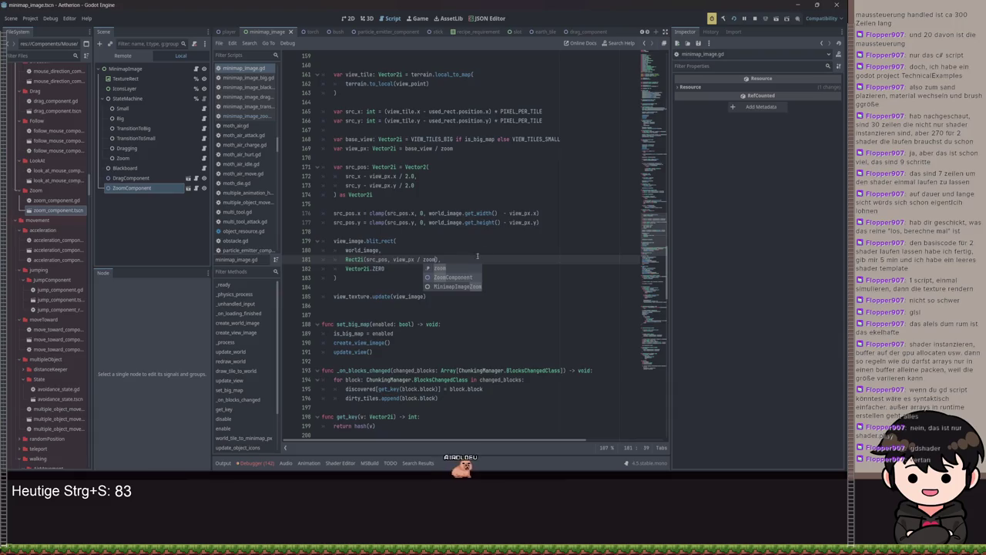
Save the script again, rerun the game with F5, and close it
left_click(423, 260)
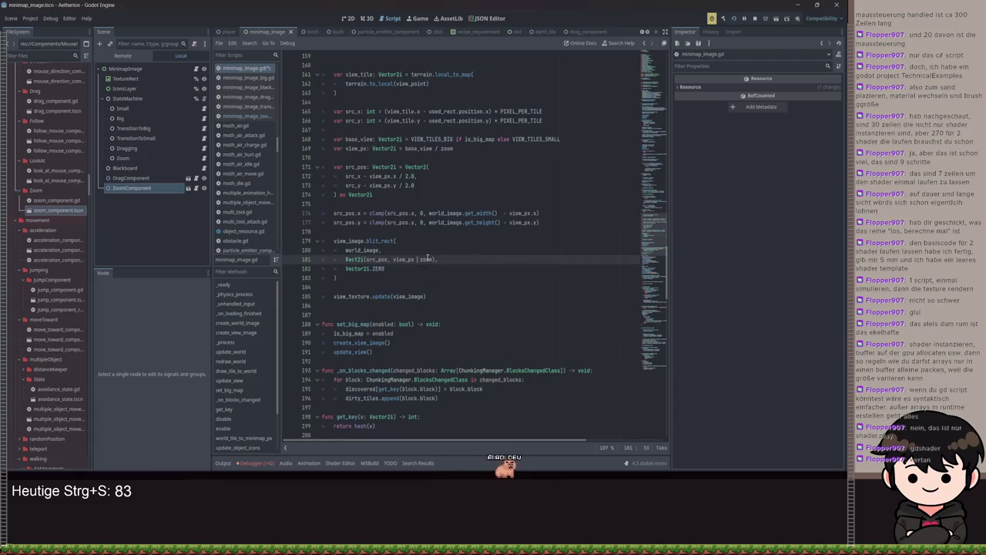
key("ctrl+s")
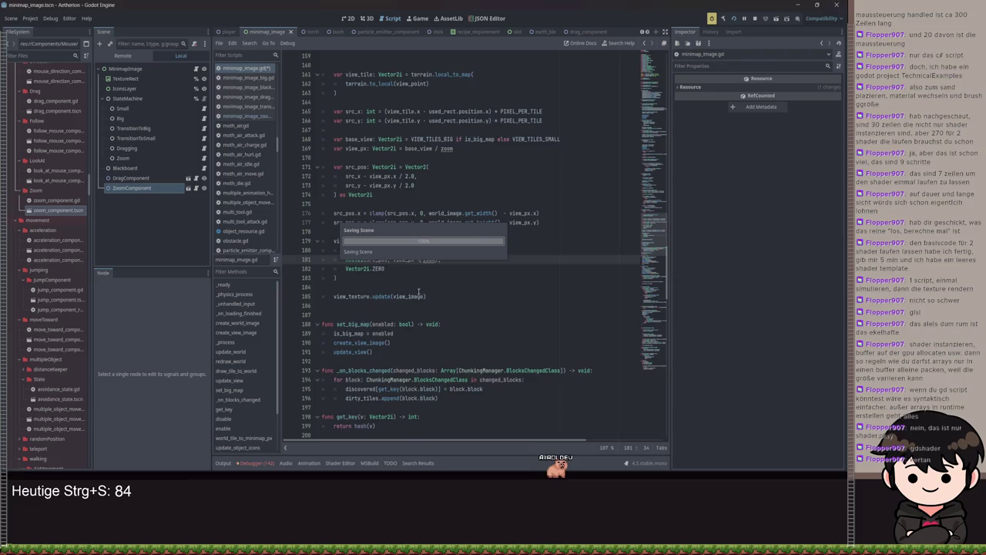
key("F5")
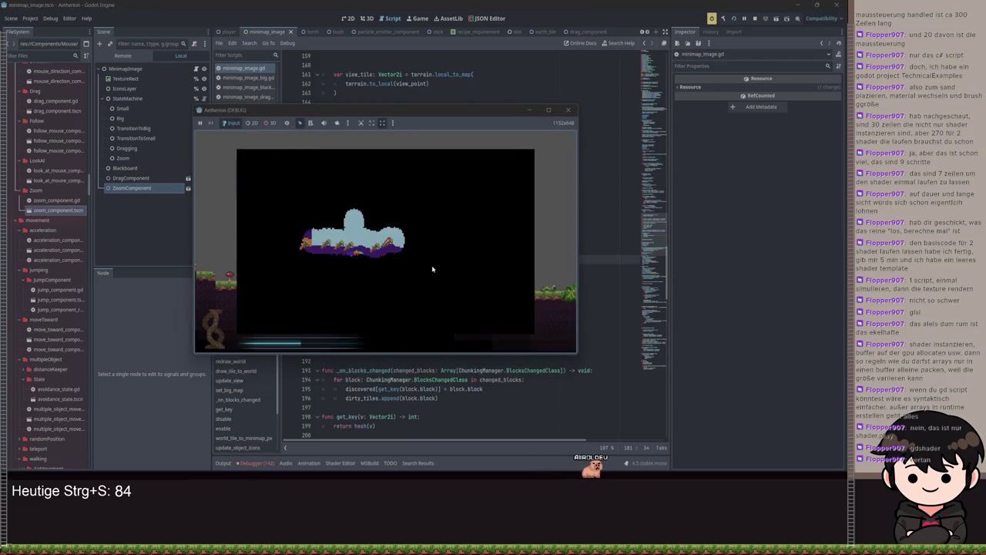
left_click(568, 110)
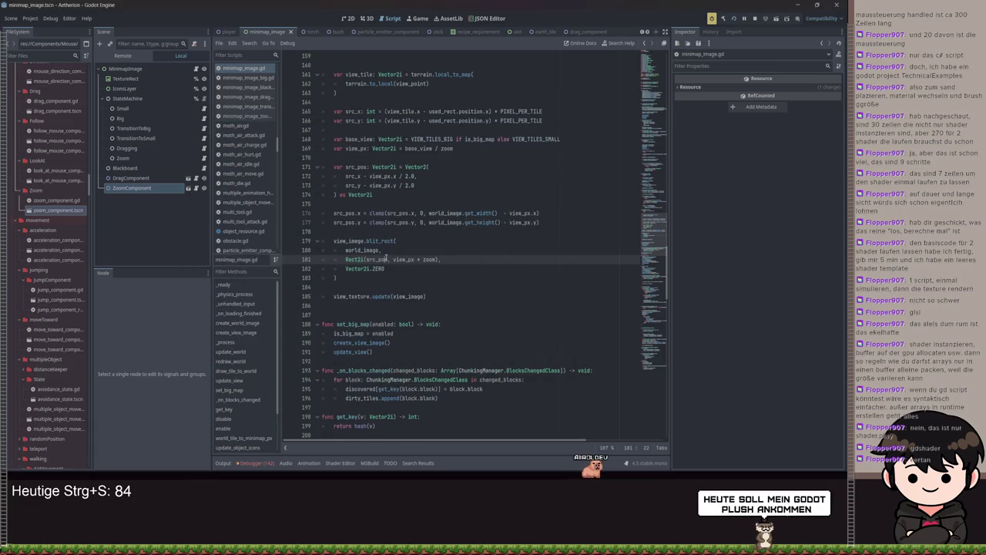
Add zoom to the blit source position, save, and toggle the minimap in the running game
type("+")
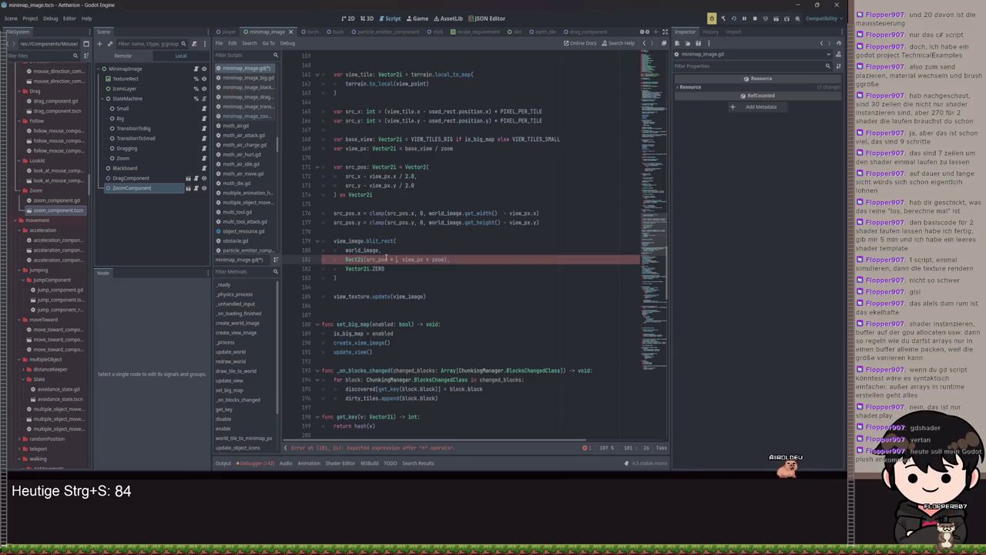
type("om")
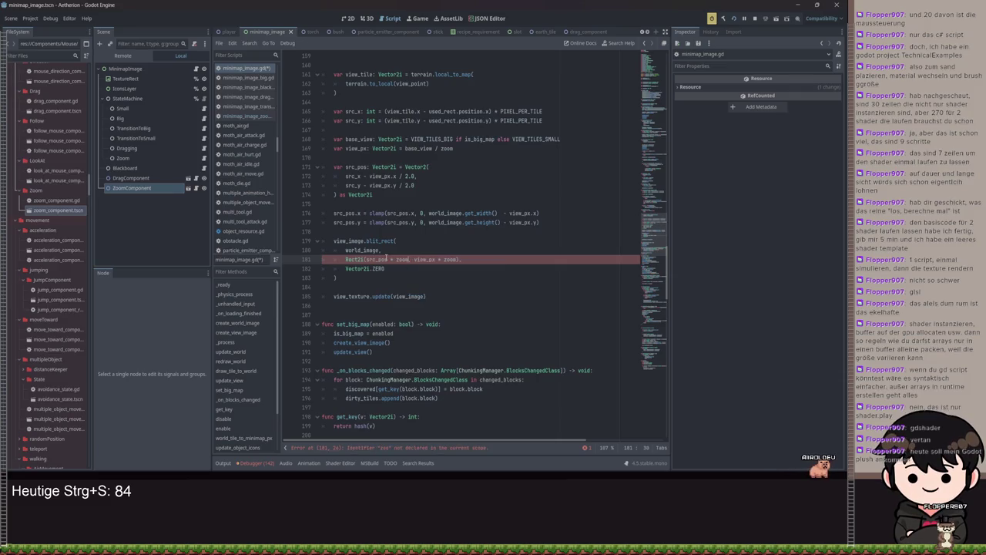
key("ctrl+s")
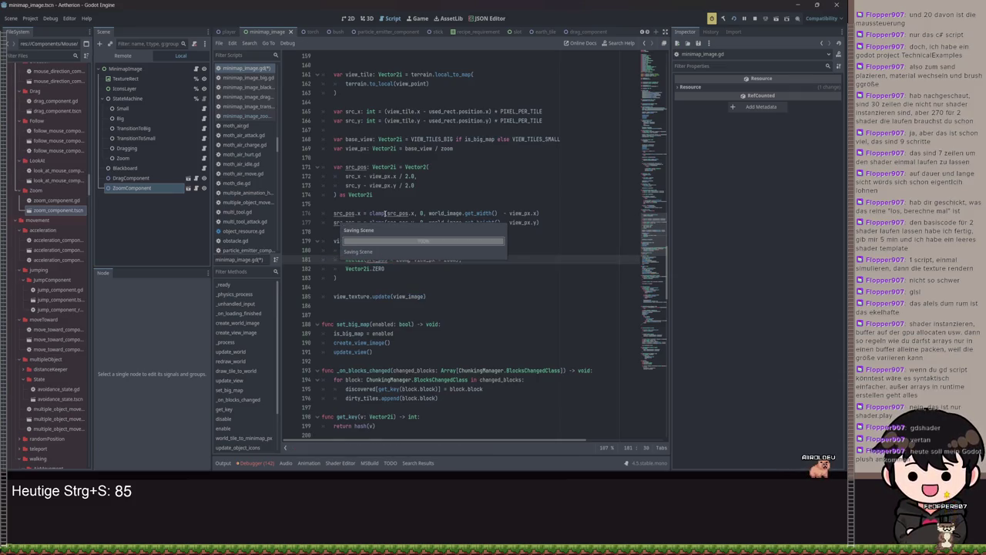
left_click(515, 272)
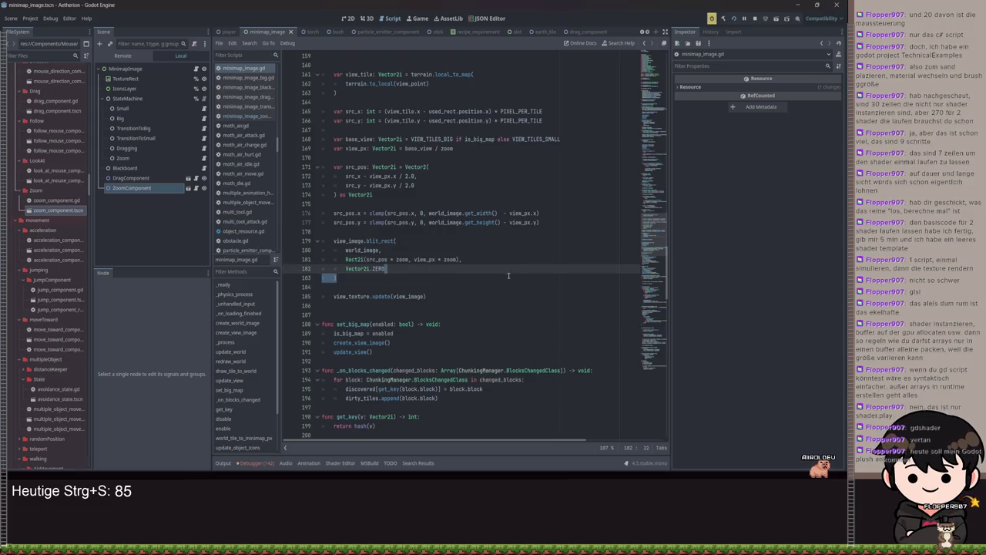
key("F5")
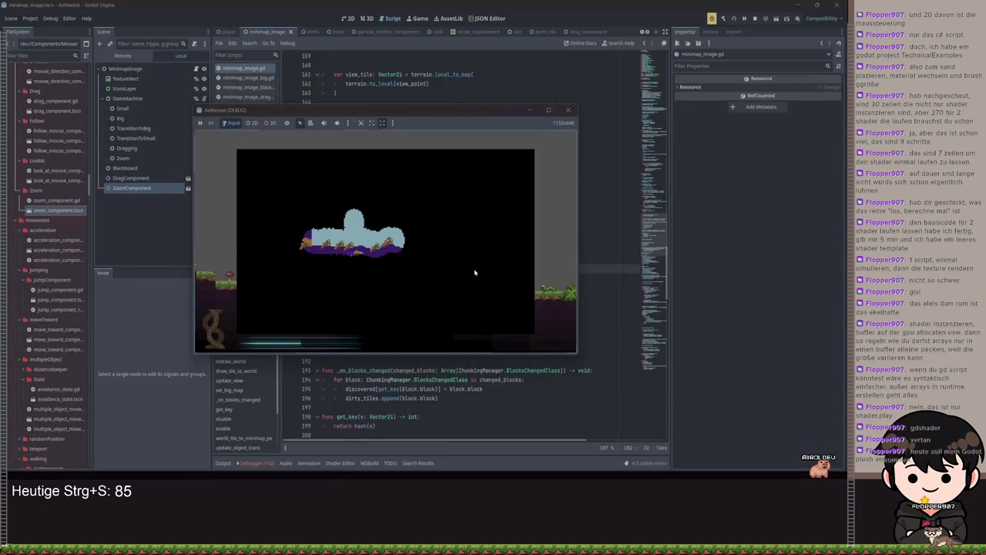
key("m")
key("m")
key("m")
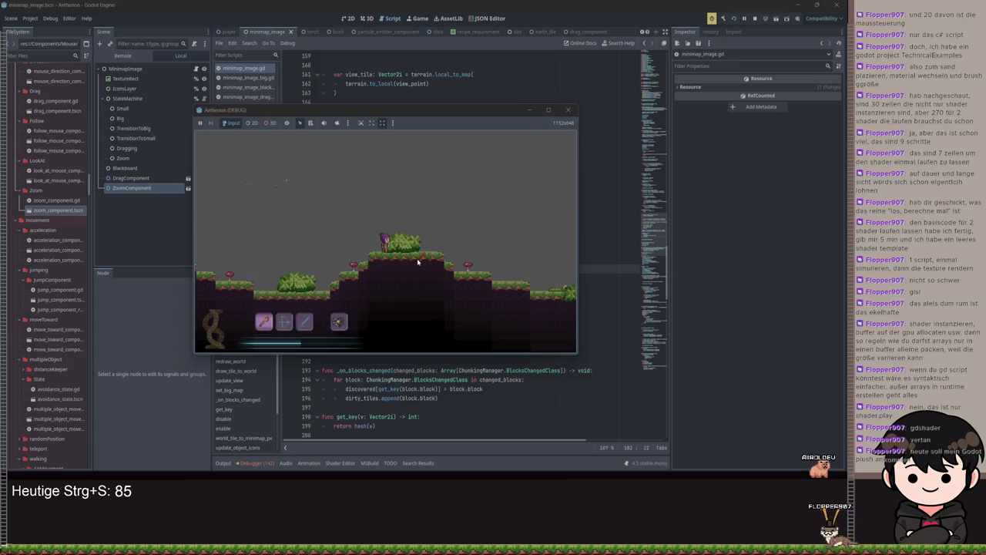
key("m")
key("m")
key("m")
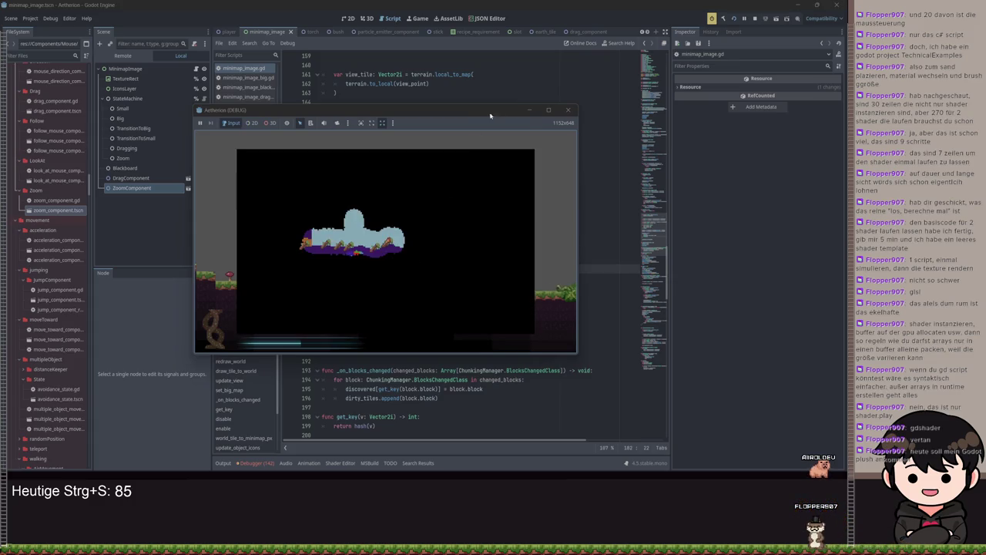
key("F8")
Change src_pos's '* zoom' to '/ zoom' on line 181, save, and retest the game
double_click(403, 259)
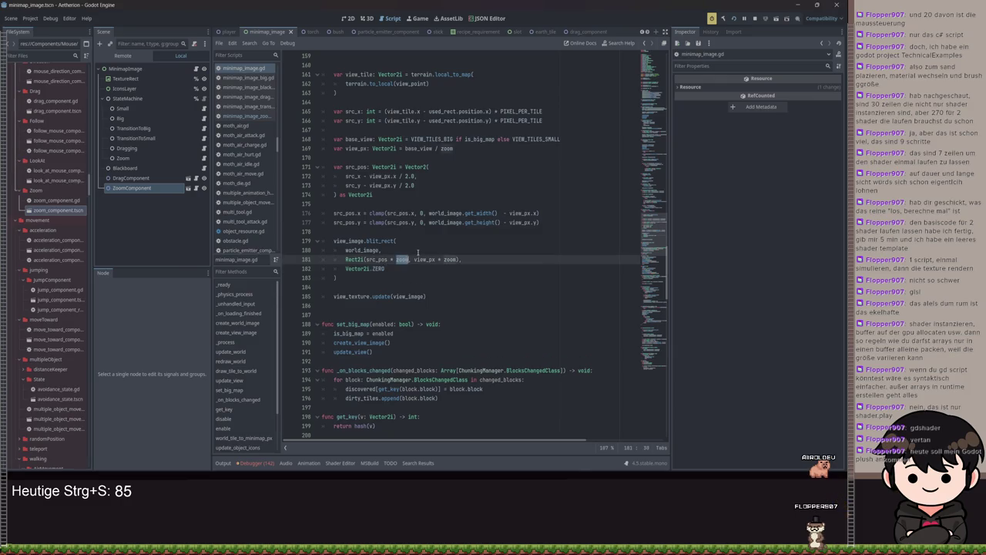
key("BackSpace")
key("BackSpace")
key("BackSpace")
type("/")
key("ctrl+s")
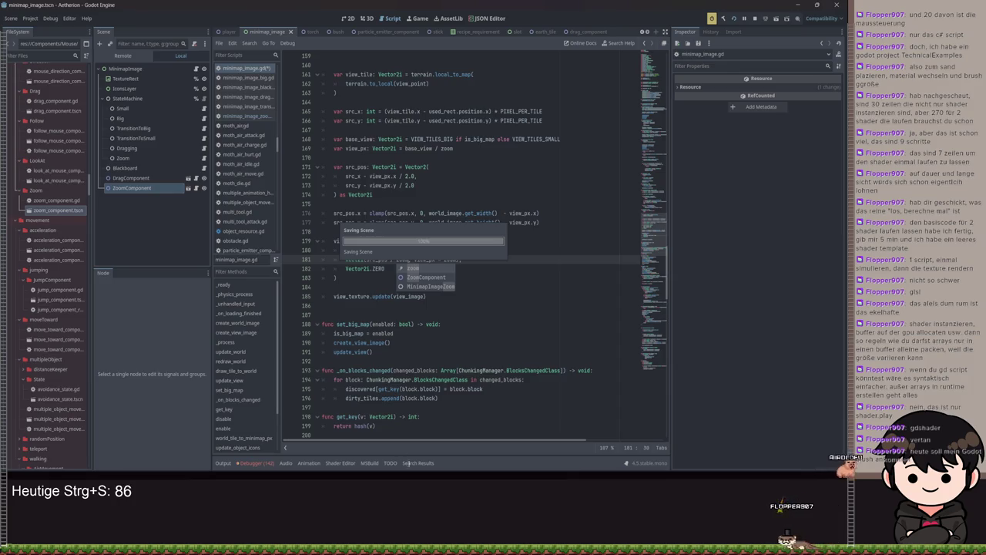
key("F5")
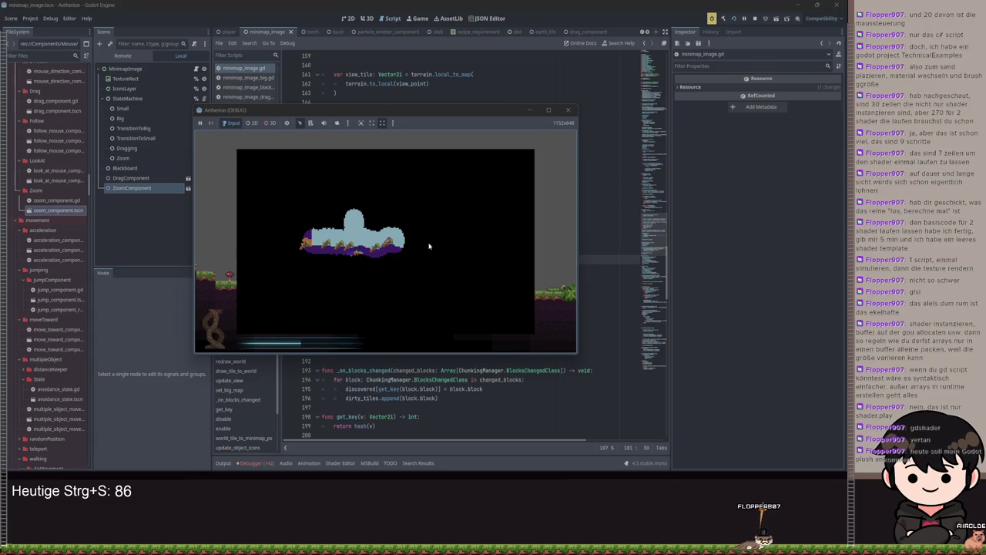
key("F8")
left_click(511, 232)
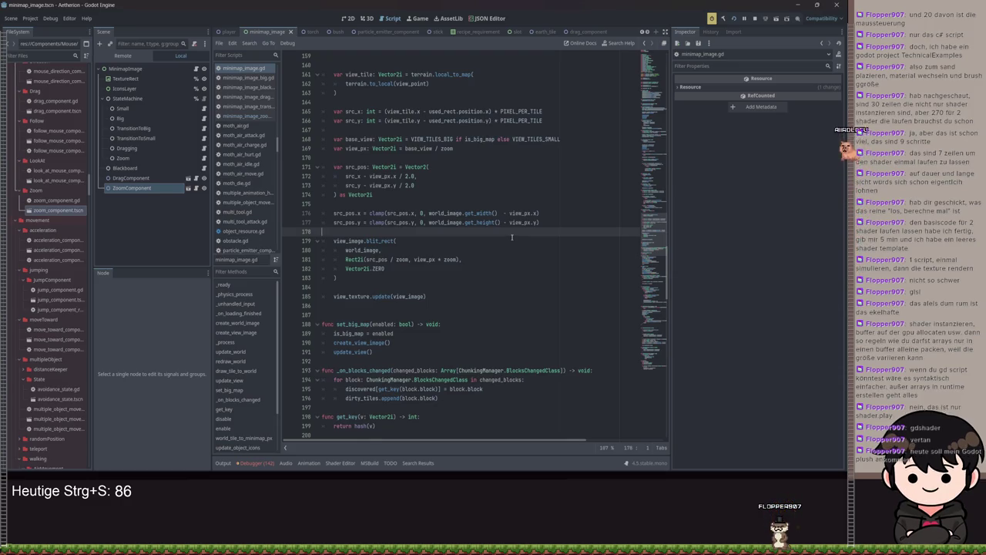
Review the blit_rect arguments Rect2i(src_pos / zoom, view_px * zoom) and the Vector2i.ZERO destination
left_click_drag(343, 277, 313, 244)
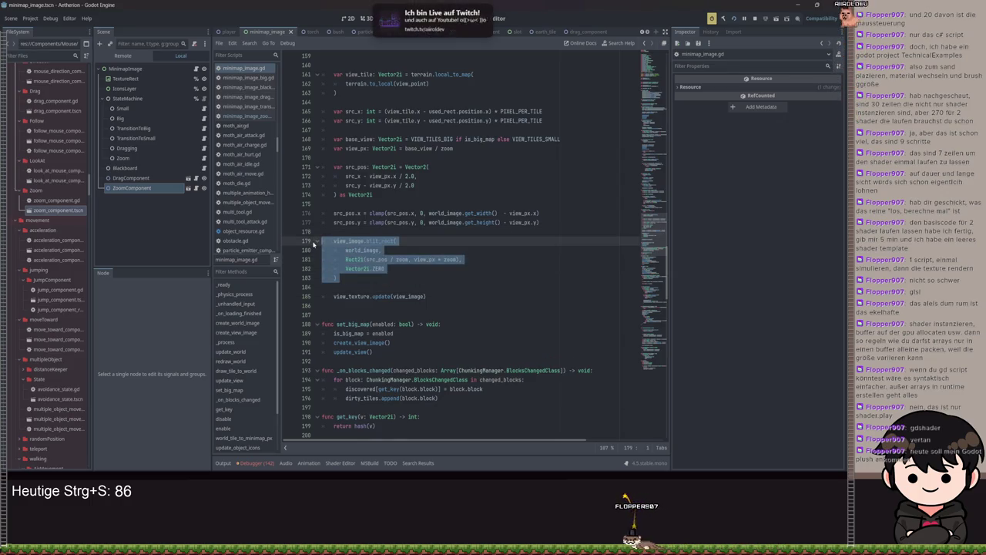
left_click(426, 260)
left_click(350, 287)
left_click(348, 278)
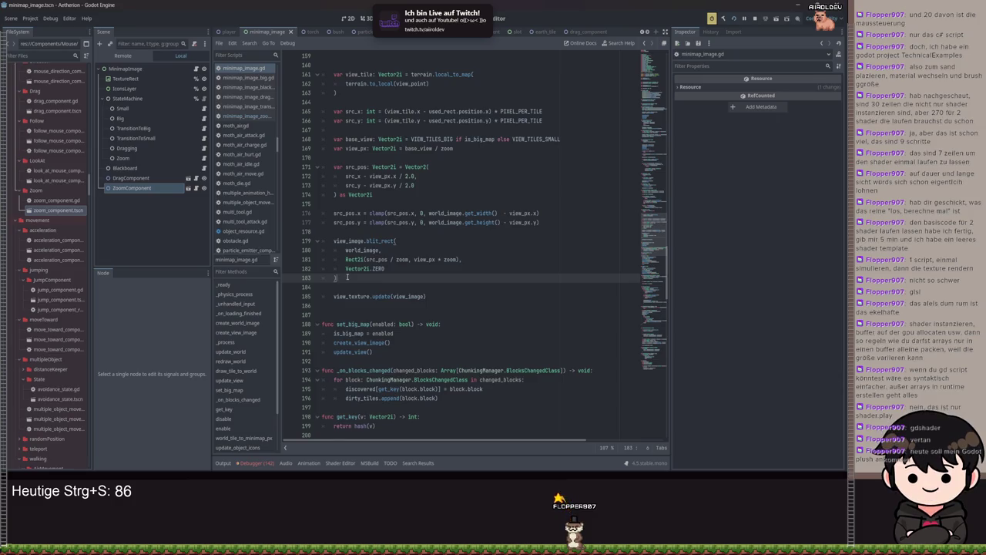
left_click(375, 268)
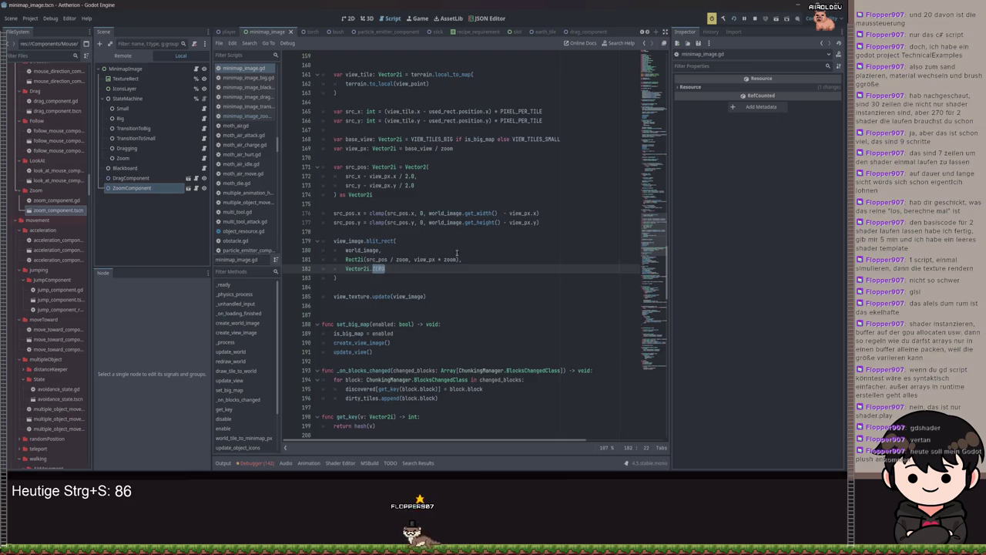
scroll(505, 208, "up", 1)
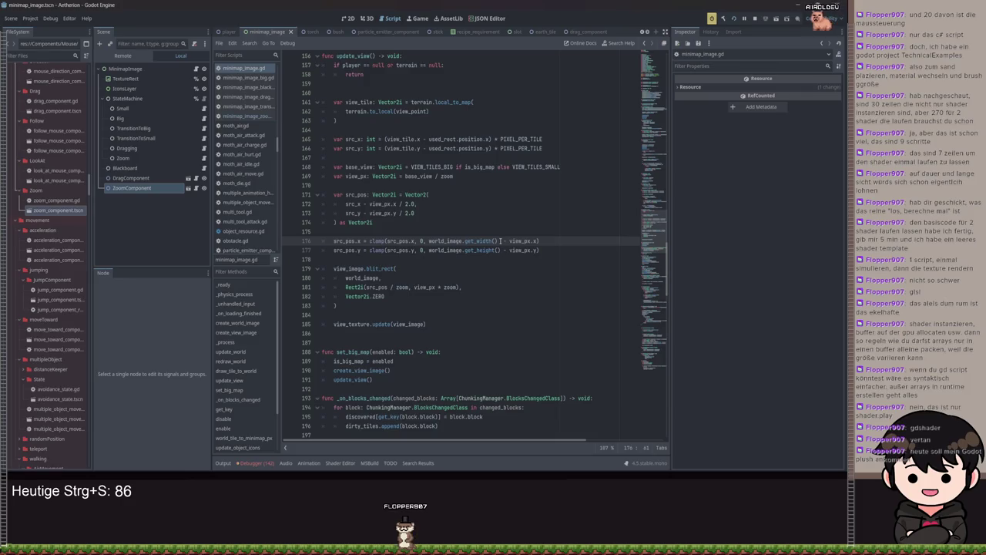
left_click(485, 240)
Append '* zoom' to get_width() on line 176 and get_height() on line 177, and save
type("* zoom")
key("Escape")
key("Down")
key("ctrl+Right")
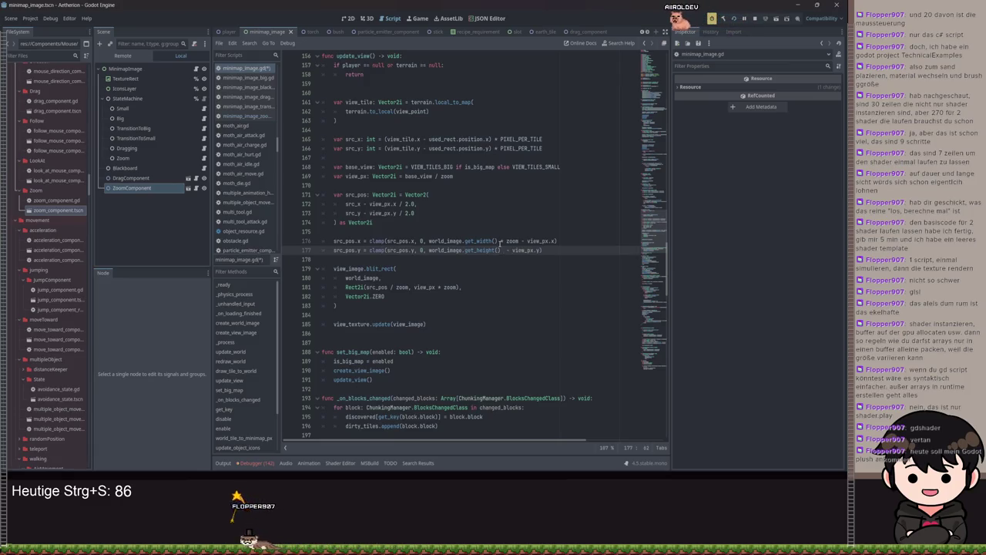
type(") * zoom")
key("ctrl+s")
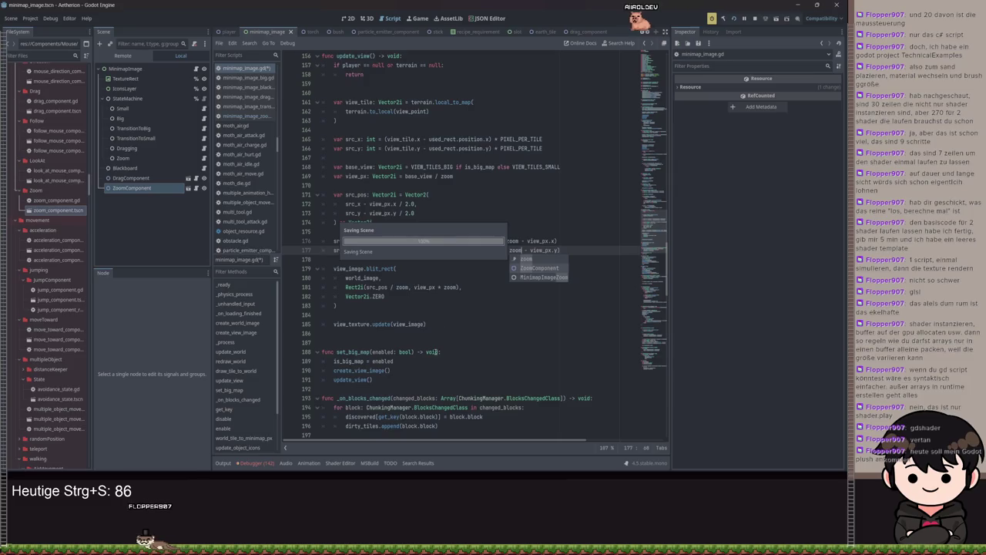
Check the running game's minimap, then hide it and return to line 181
mouse_move(409, 462)
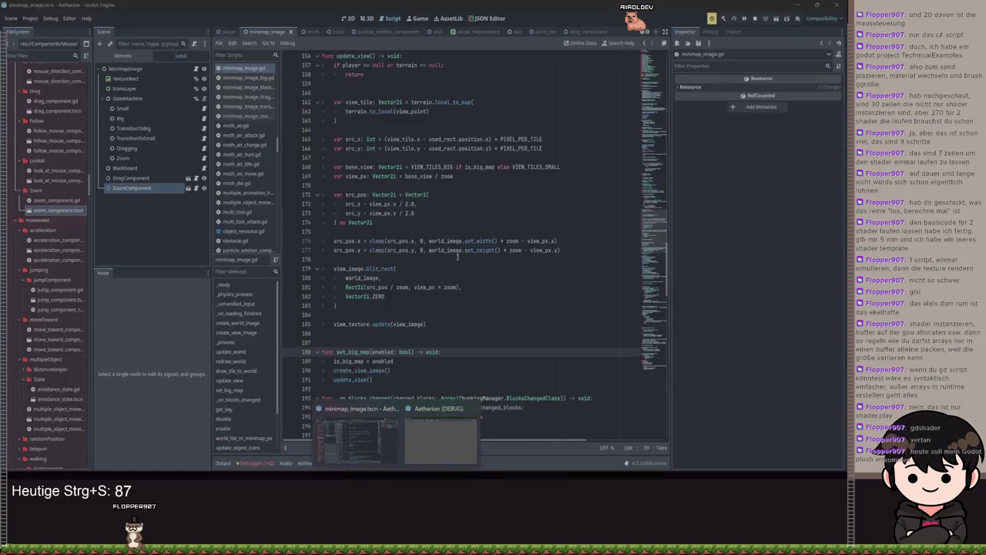
left_click(445, 432)
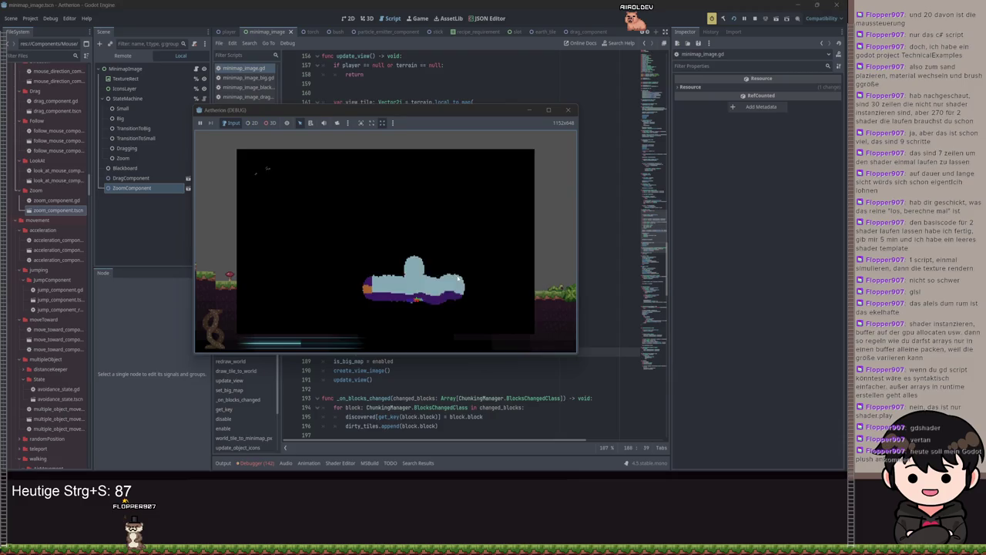
left_click(528, 111)
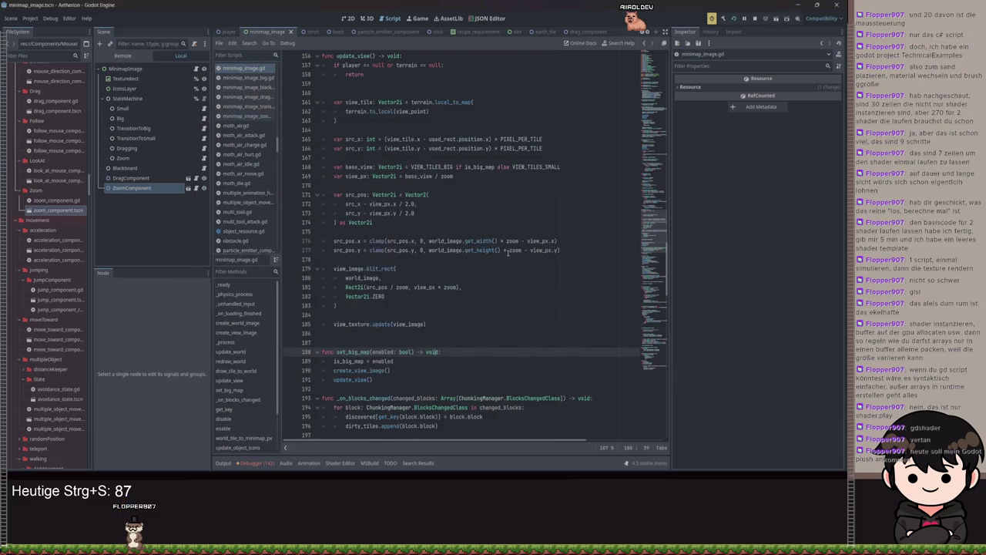
left_click(396, 287)
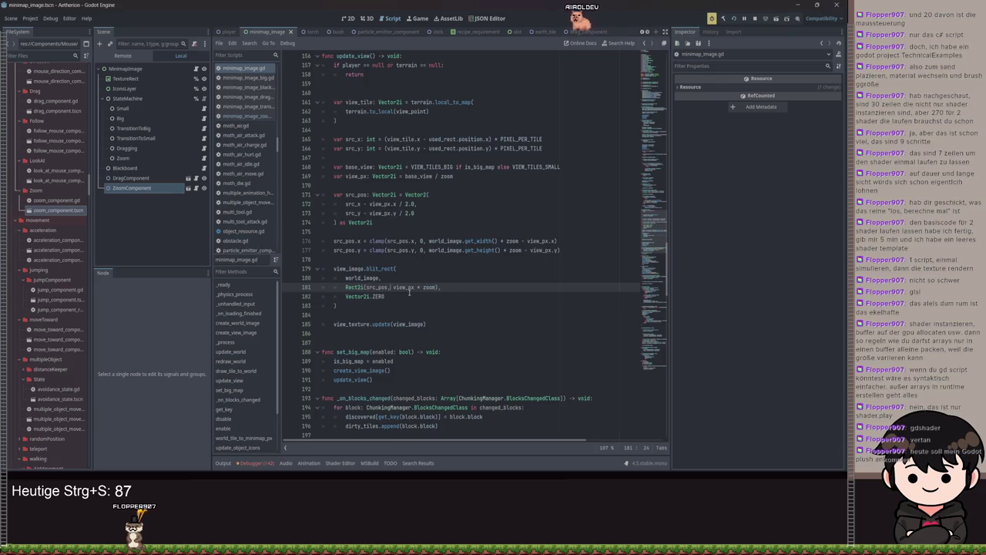
Strip zoom so line 181 reads Rect2i(src_pos, view_px), save, and check the large map in-game
key("ctrl+Right")
key("ctrl+Right")
key("ctrl+Right")
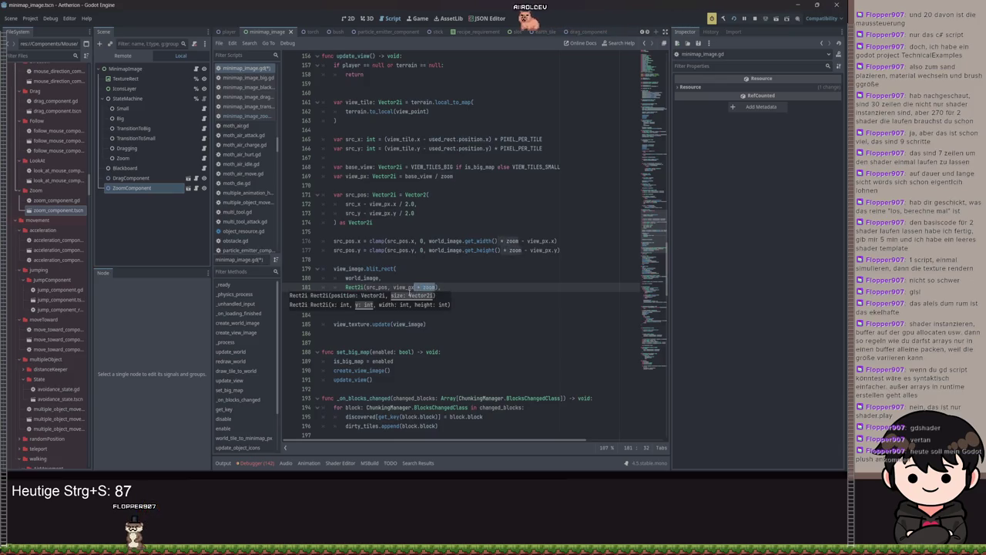
key("BackSpace")
key("ctrl+s")
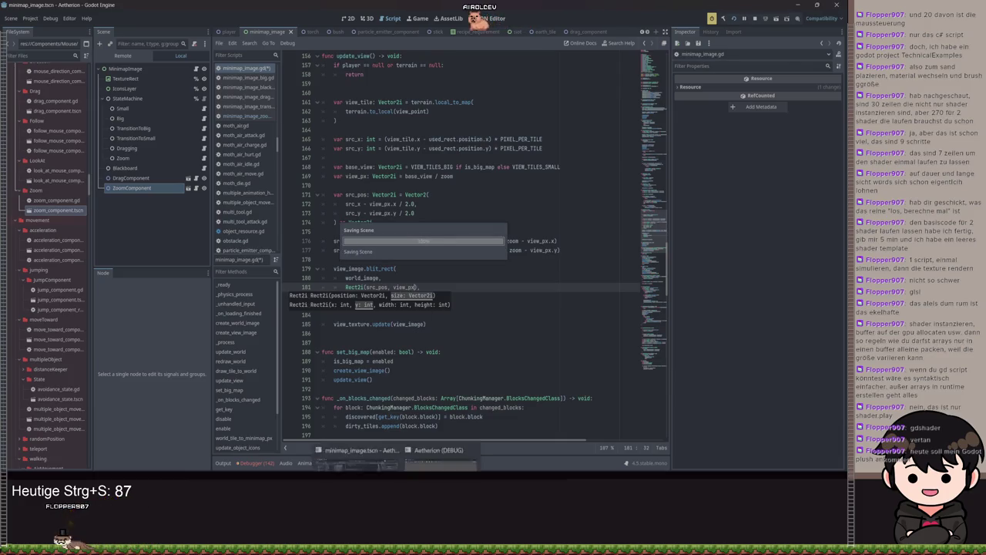
key("F5")
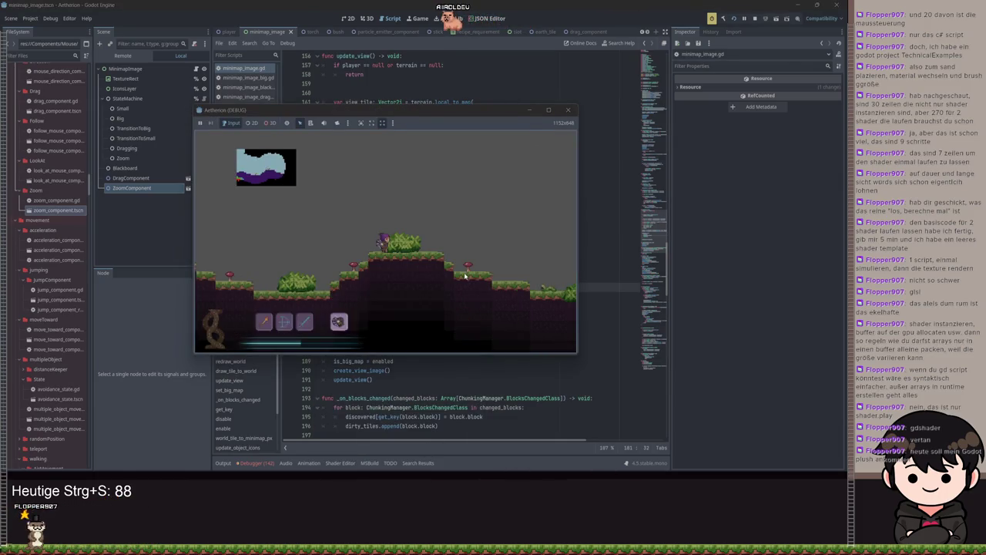
key("m")
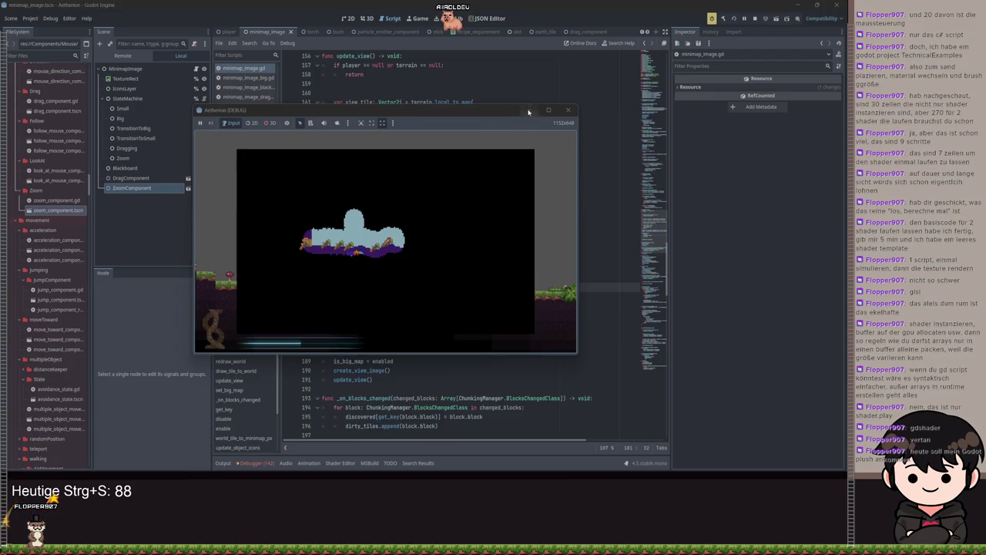
left_click(529, 111)
left_click(524, 241)
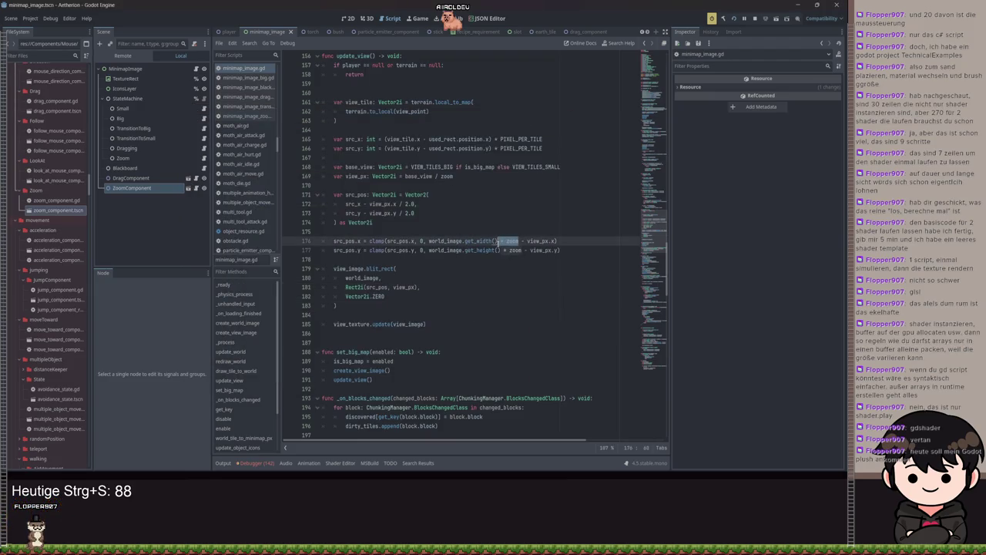
Remove zoom from the line 177 height clamp, save, and jump to update_world's definition
double_click(521, 250)
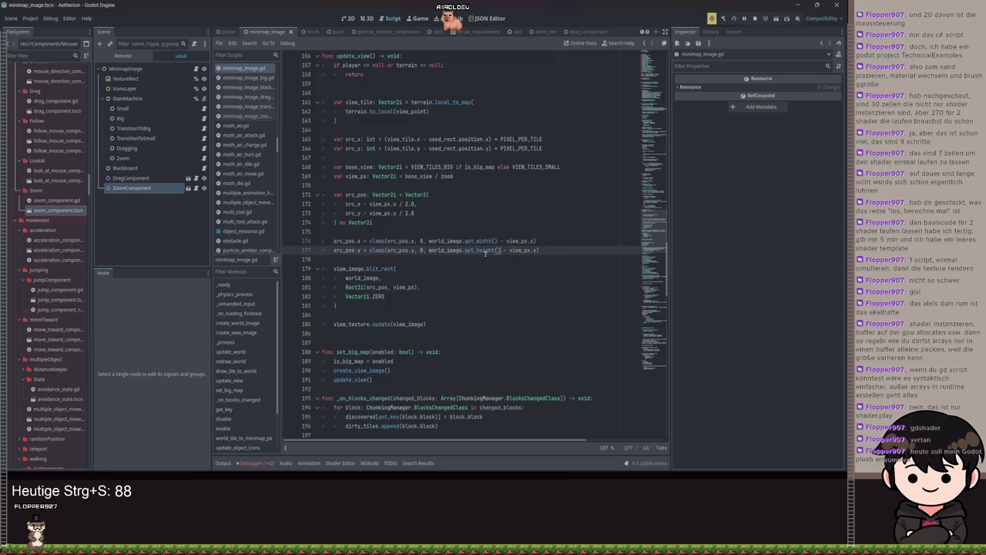
key("ctrl+s")
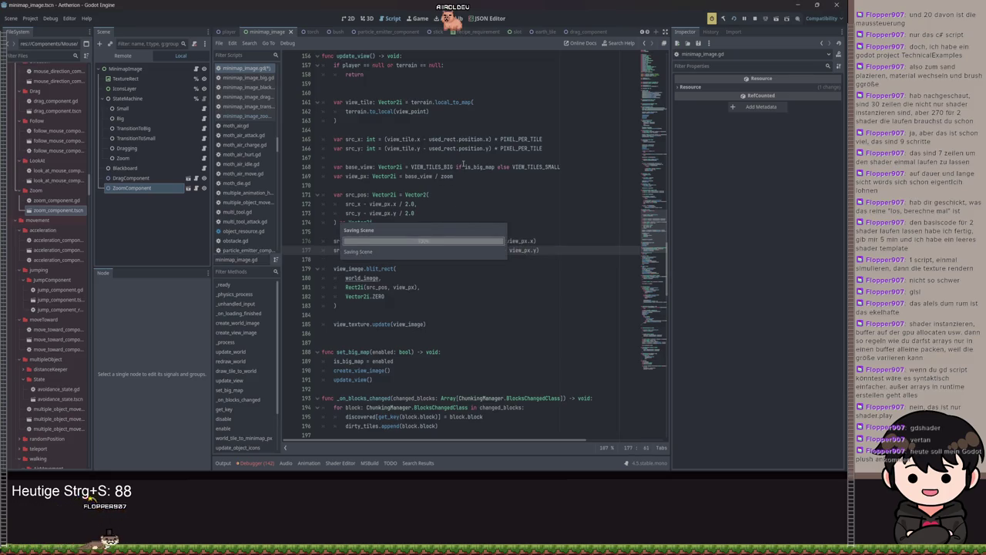
scroll(464, 185, "up", 13)
scroll(465, 195, "up", 12)
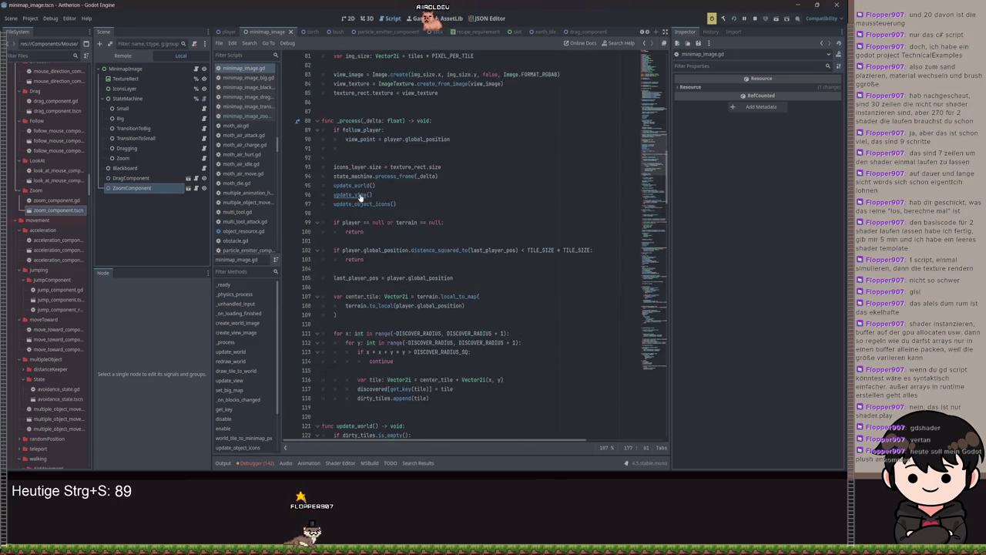
left_click(352, 189, "ctrl")
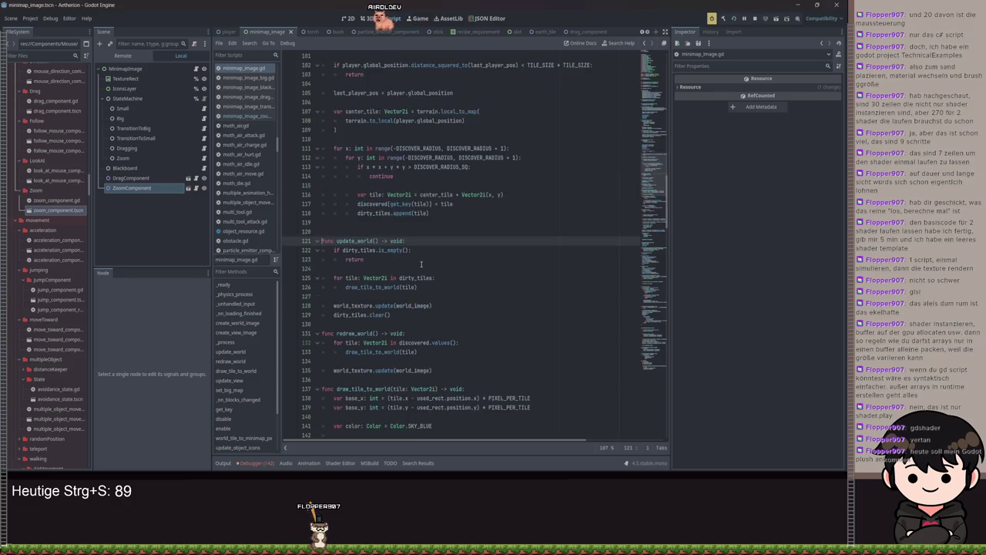
scroll(424, 271, "down", 2)
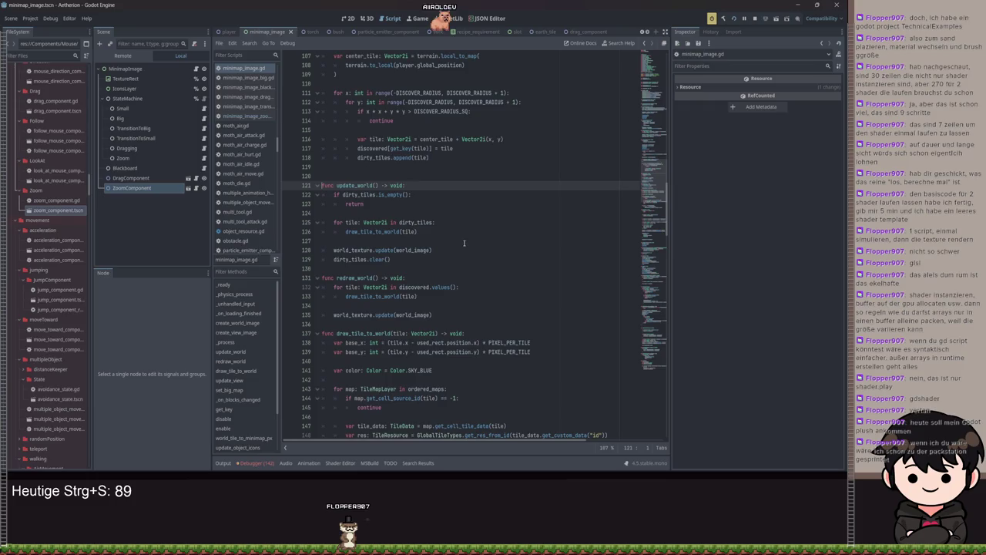
left_click_drag(417, 231, 334, 221)
left_click(432, 249)
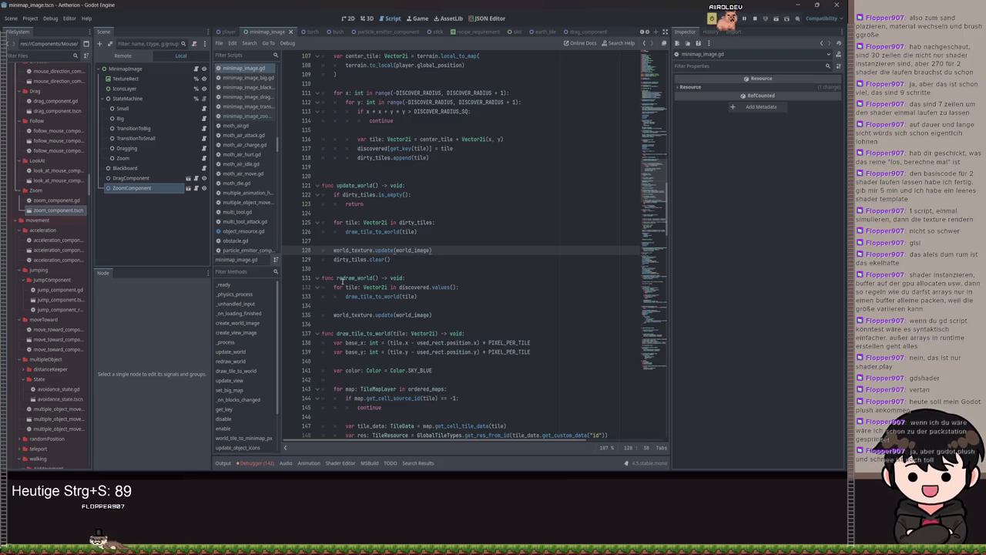
left_click(345, 268)
scroll(383, 259, "down", 4)
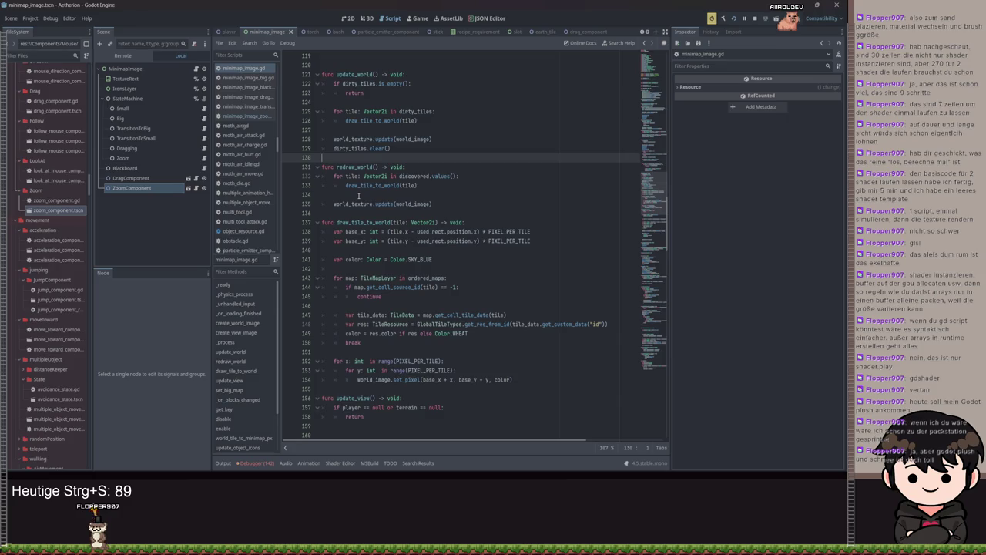
scroll(428, 220, "down", 1)
scroll(464, 231, "down", 4)
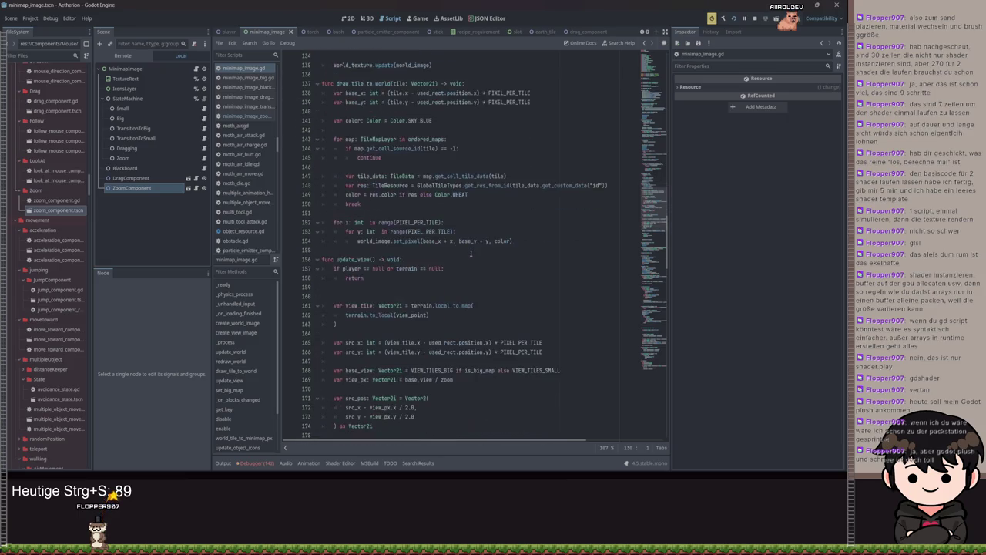
scroll(470, 252, "down", 2)
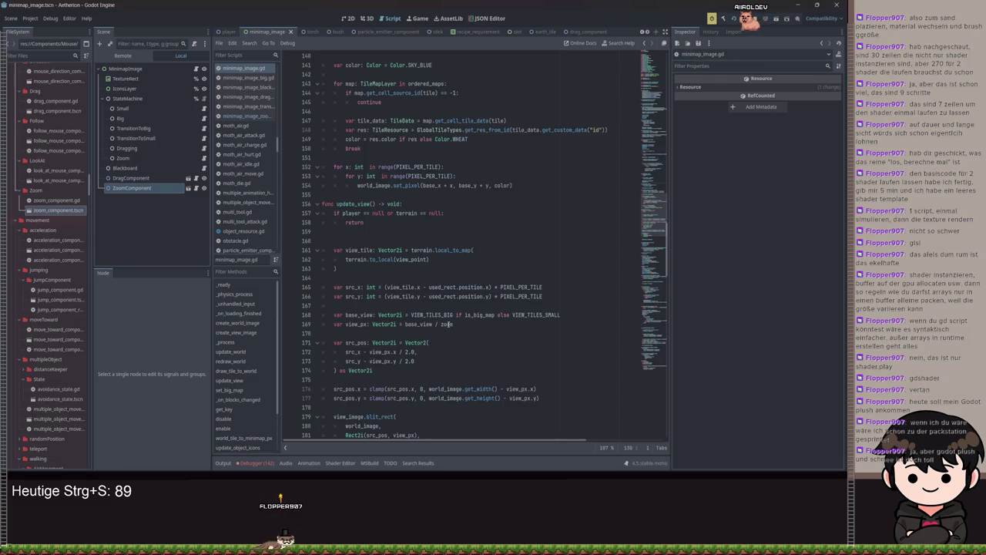
double_click(352, 287)
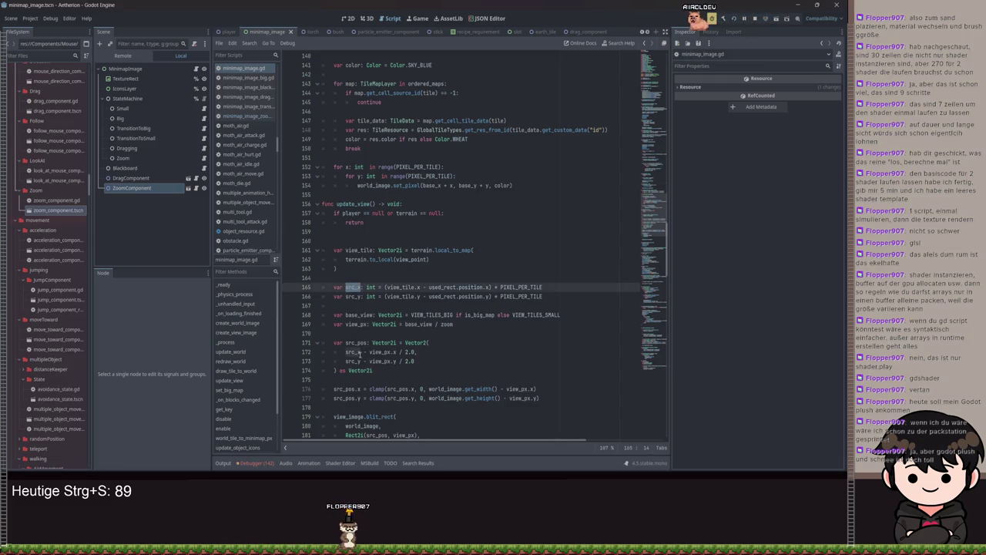
left_click(359, 323)
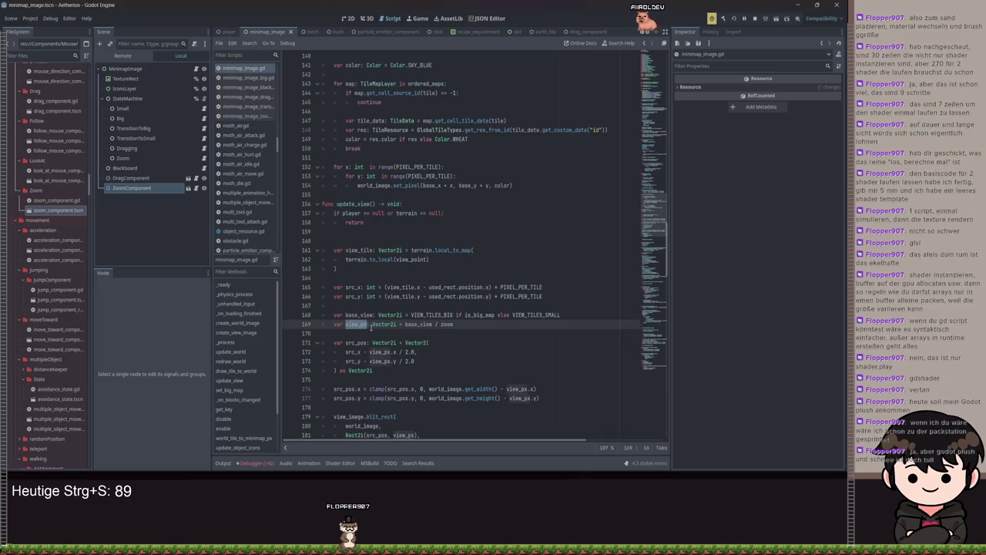
scroll(379, 349, "down", 2)
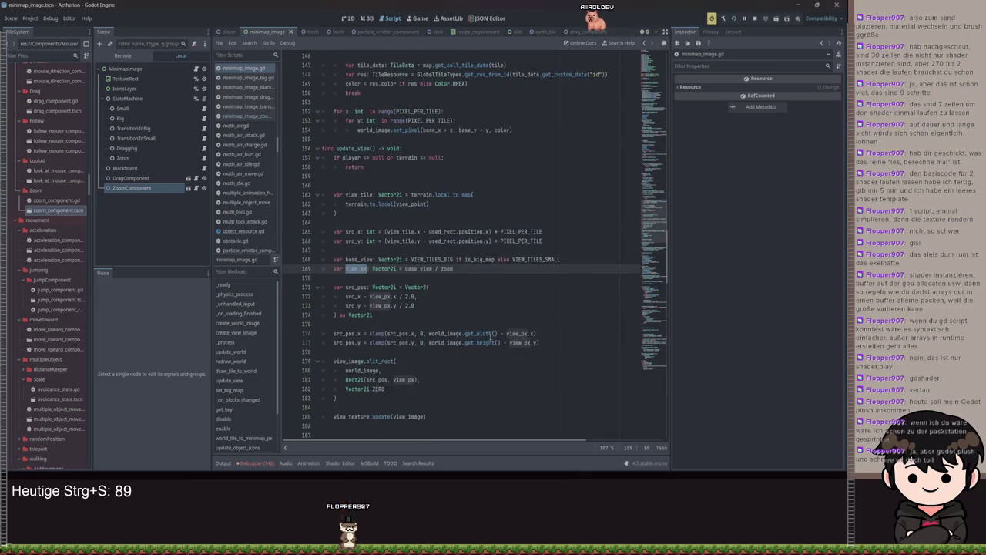
scroll(489, 340, "down", 3)
scroll(490, 340, "down", 6)
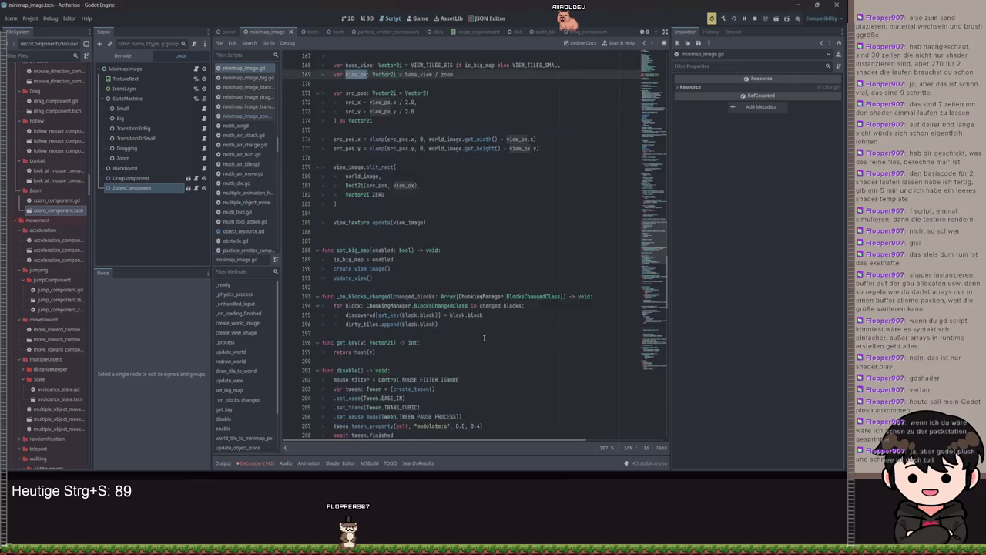
scroll(490, 247, "up", 4)
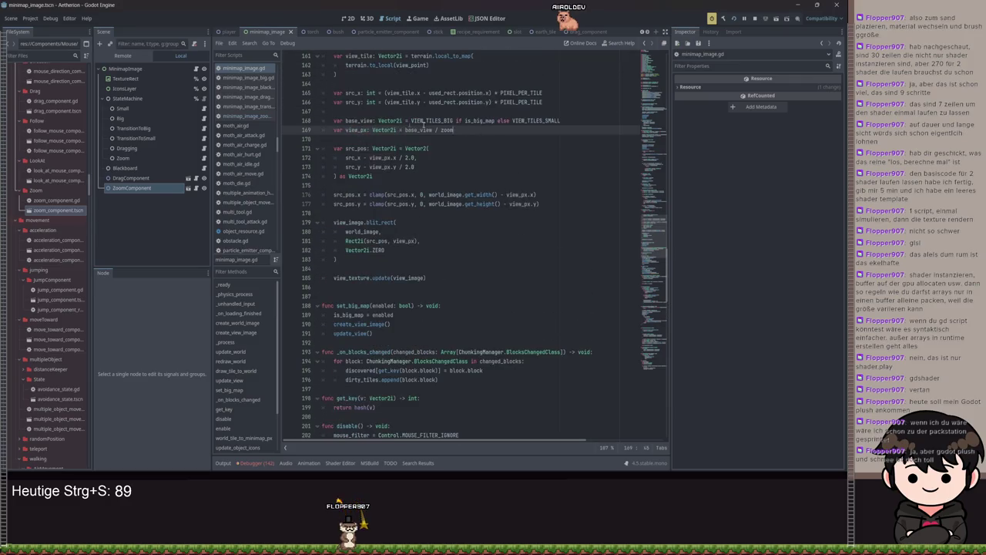
left_click(290, 122, "shift")
scroll(465, 184, "down", 15)
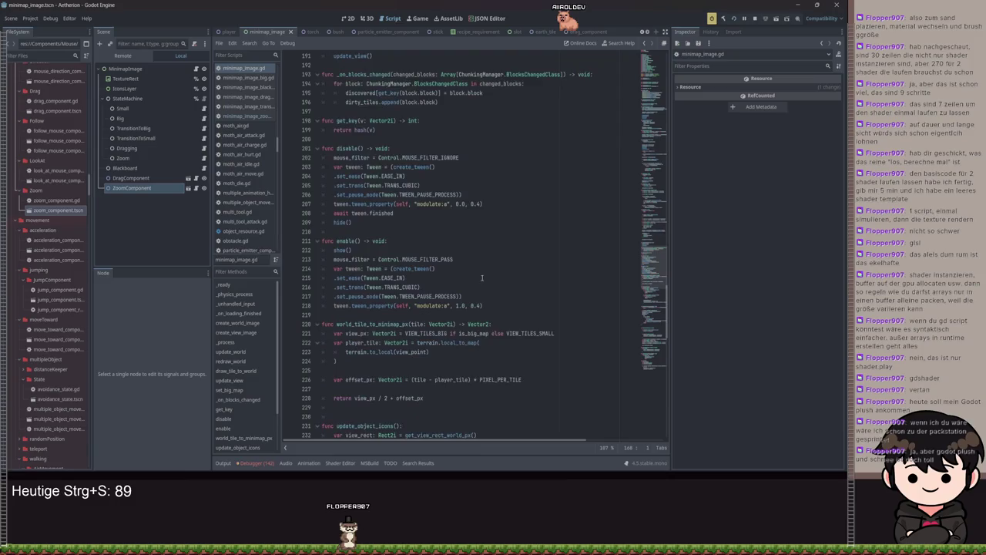
scroll(481, 307, "down", 12)
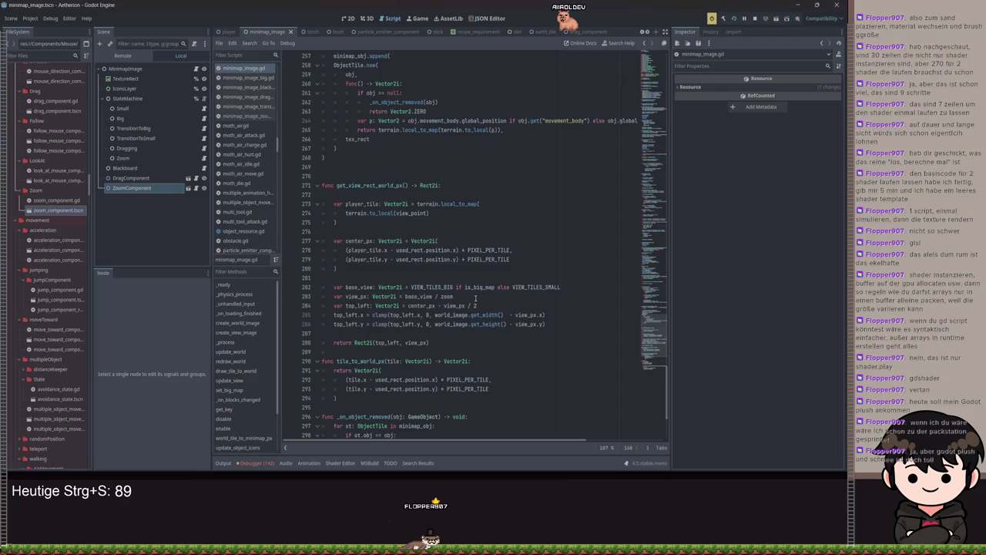
left_click(476, 297)
scroll(476, 302, "down", 2)
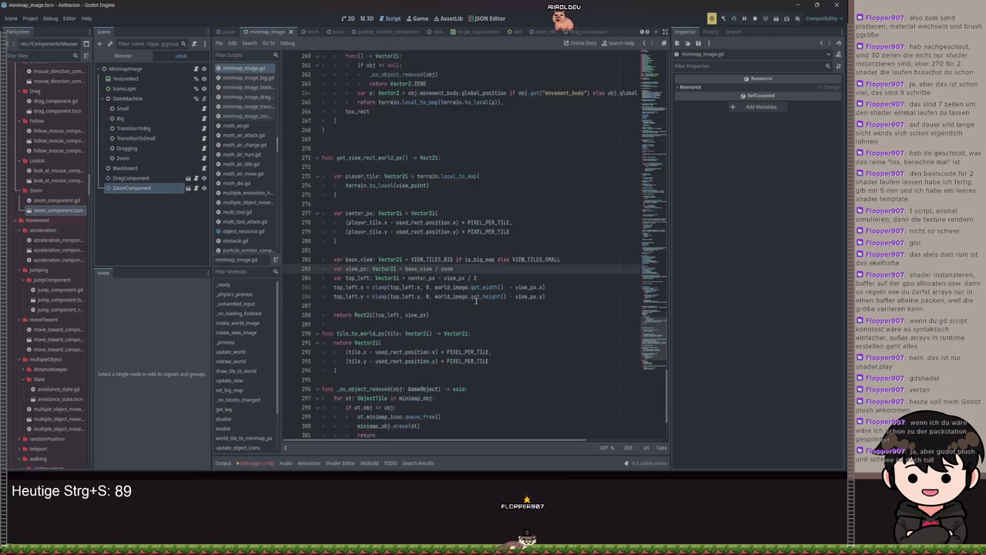
scroll(476, 305, "up", 15)
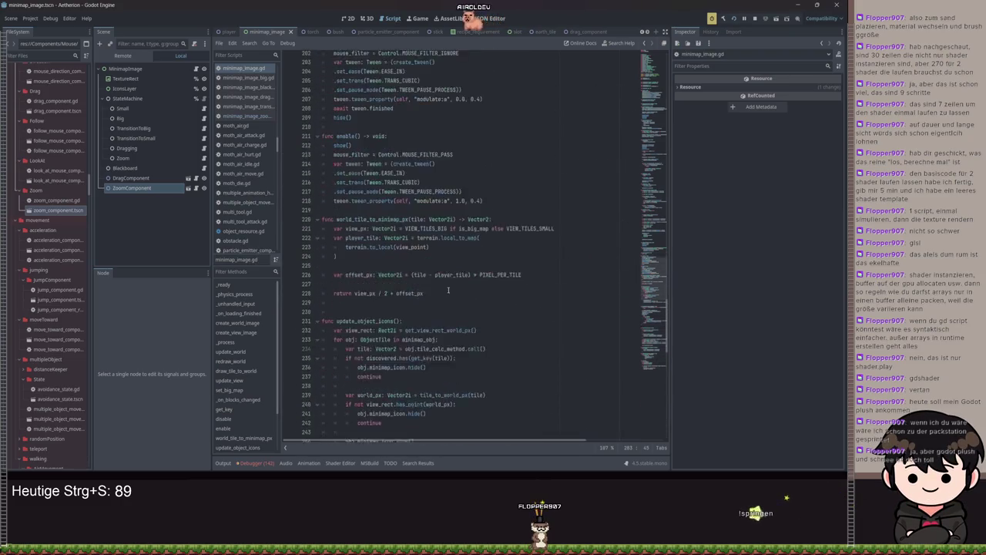
scroll(450, 292, "down", 5)
scroll(458, 290, "up", 5)
scroll(462, 291, "up", 15)
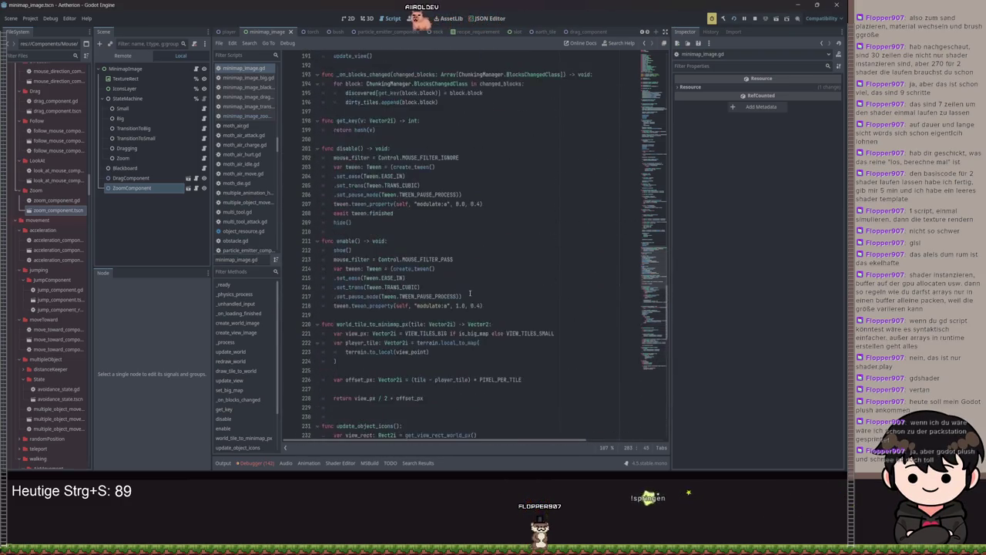
scroll(513, 204, "up", 2)
scroll(523, 245, "up", 9)
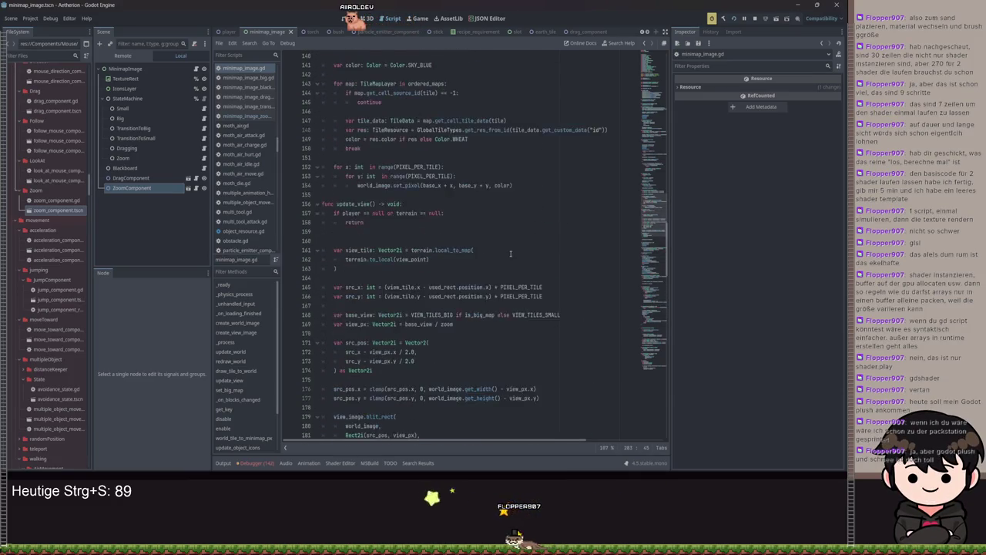
scroll(491, 246, "up", 2)
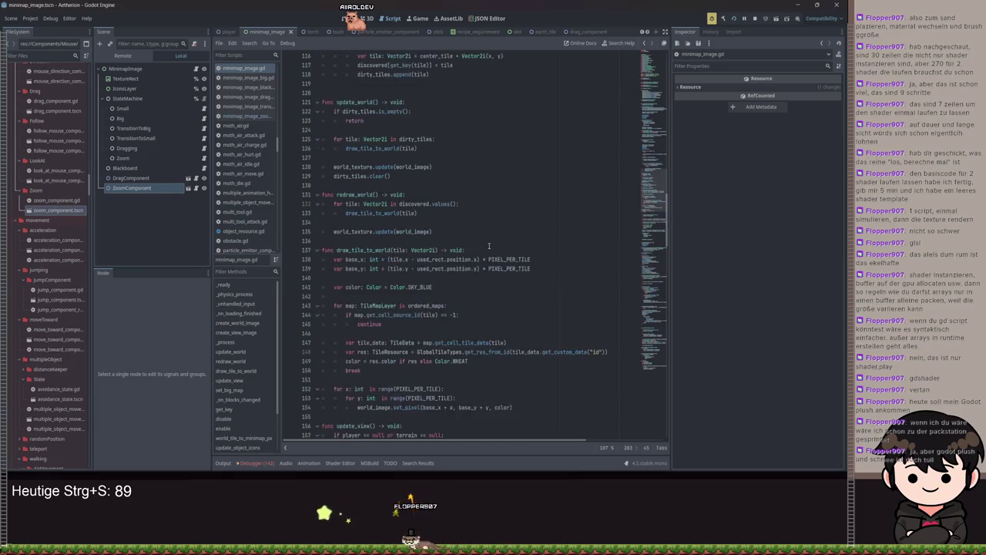
left_click(416, 268)
left_click(546, 258)
scroll(518, 269, "up", 3)
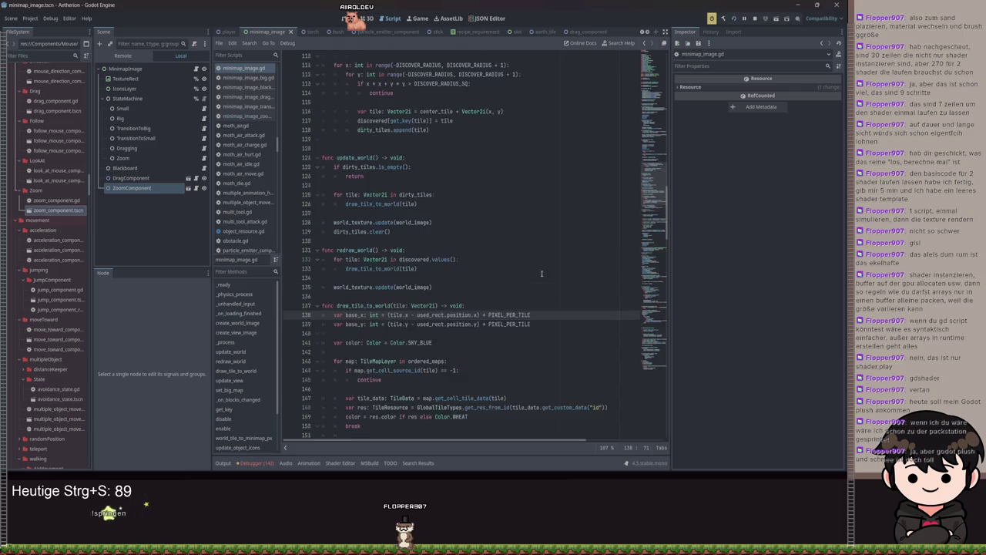
scroll(541, 277, "down", 4)
scroll(541, 277, "up", 6)
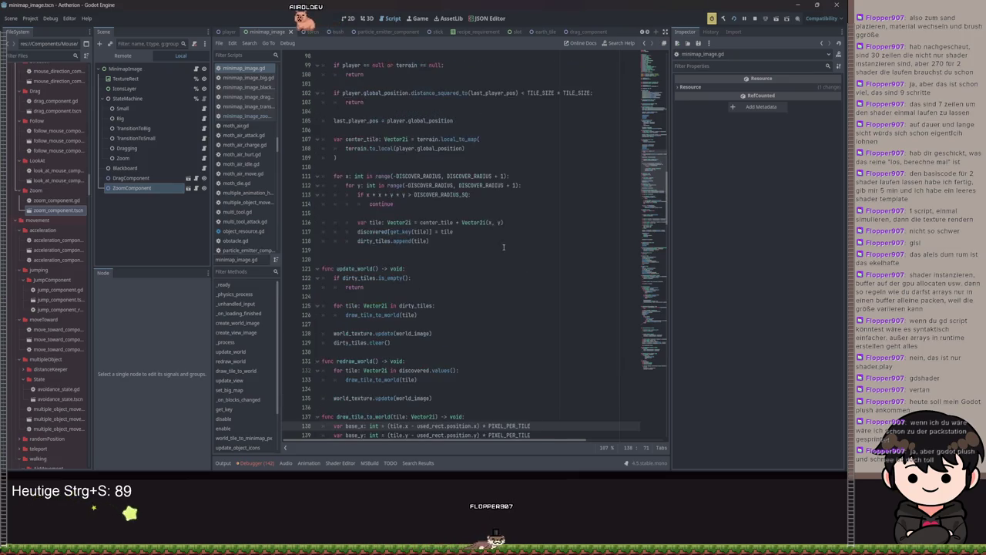
scroll(500, 245, "up", 3)
scroll(493, 241, "up", 6)
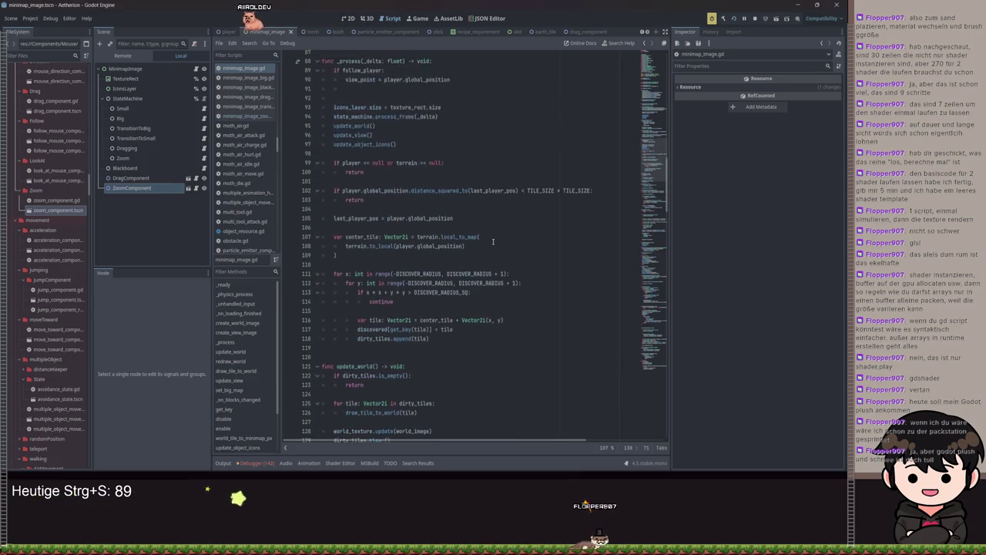
scroll(493, 241, "up", 1)
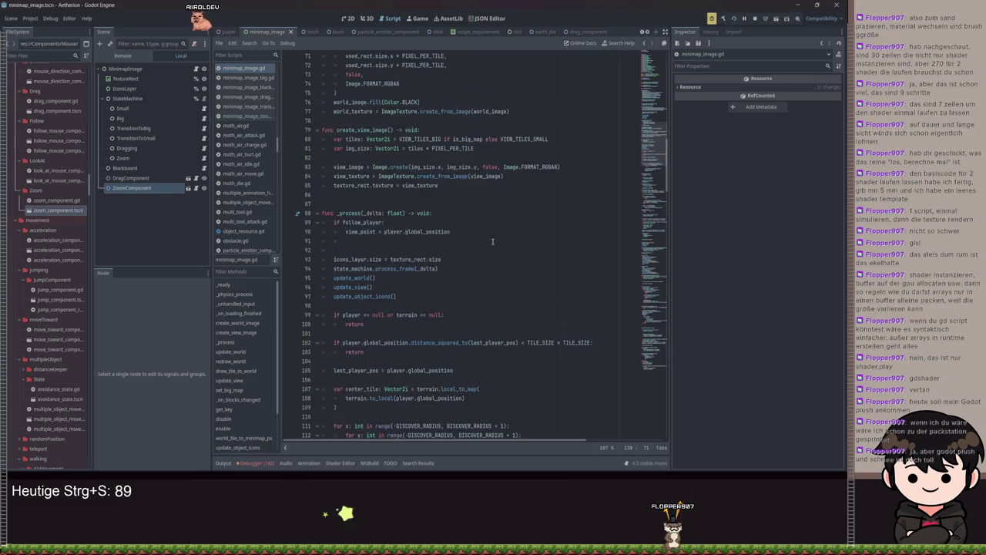
scroll(495, 243, "up", 3)
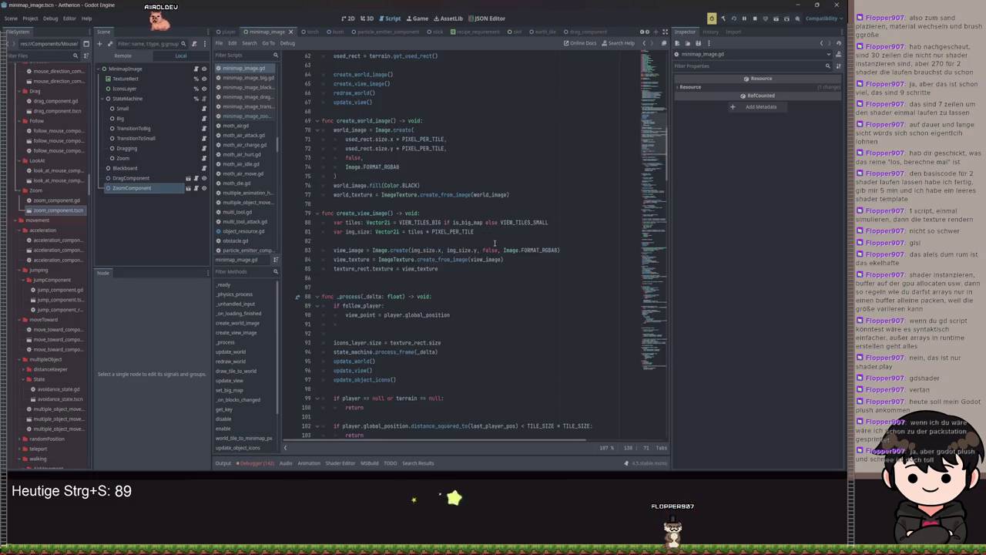
scroll(494, 244, "up", 3)
scroll(494, 243, "down", 6)
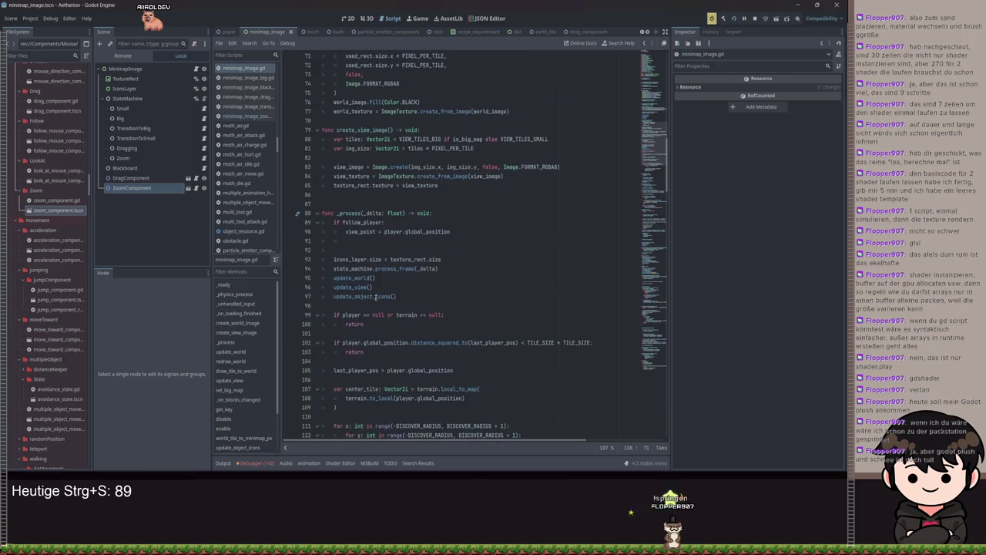
left_click(346, 278, "ctrl")
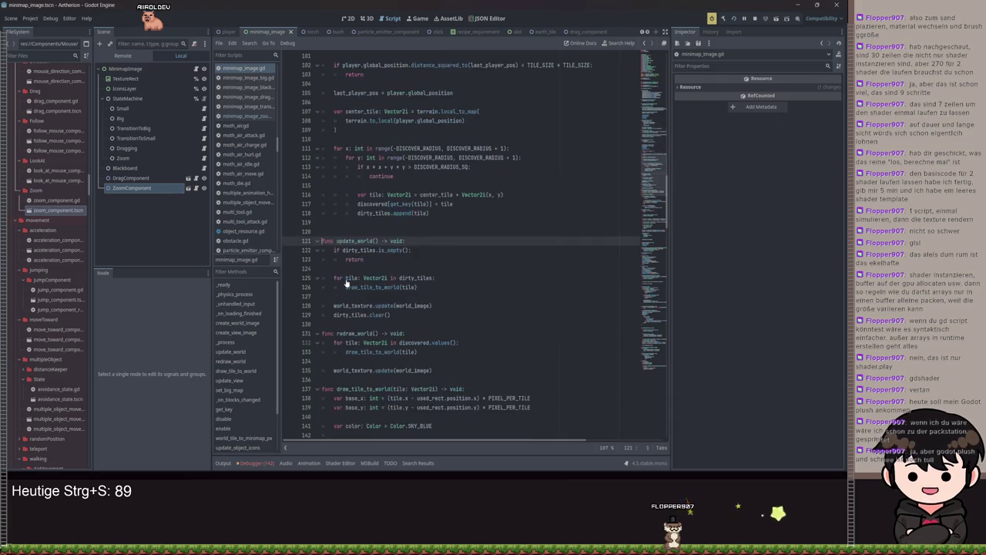
scroll(378, 284, "down", 1)
scroll(405, 284, "up", 9)
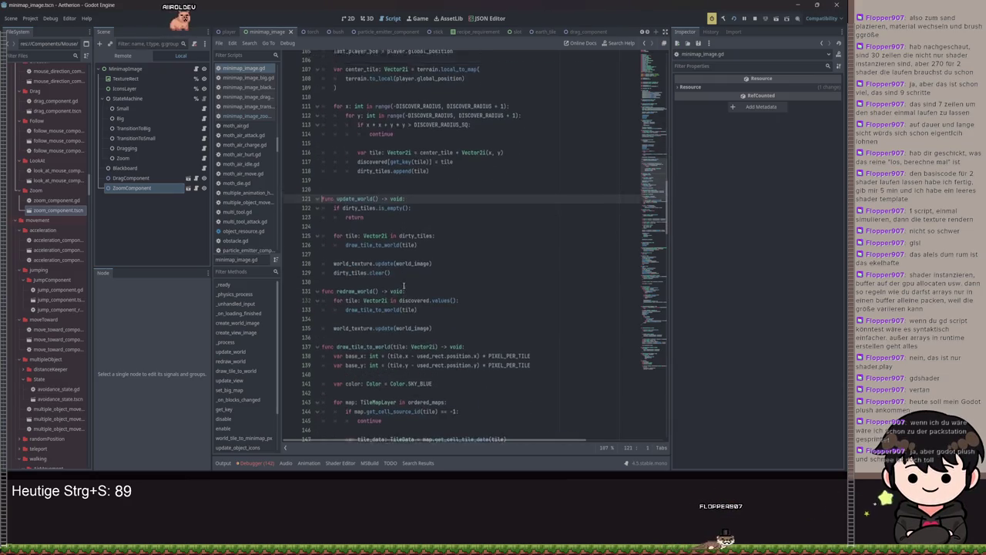
left_click(361, 234, "ctrl")
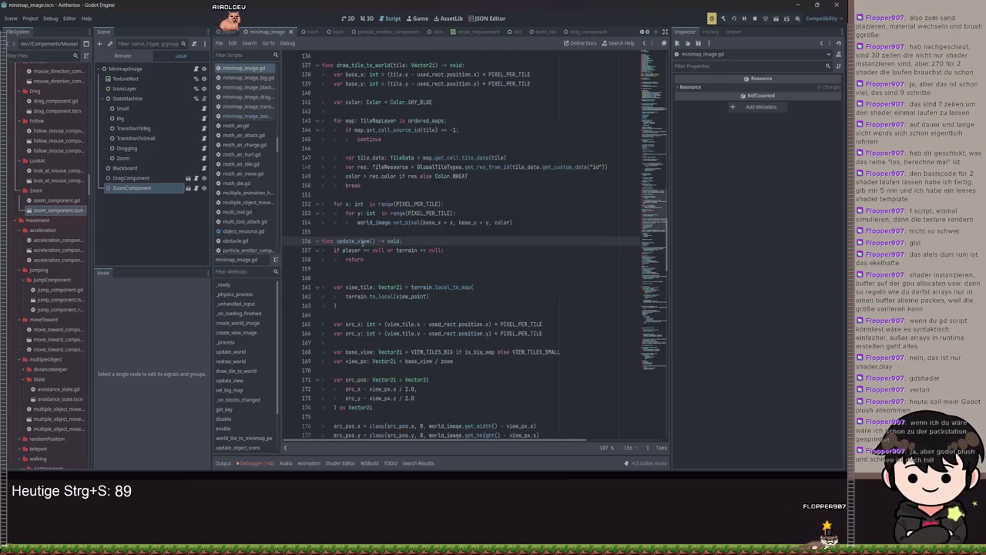
scroll(511, 258, "down", 3)
Append / zoom to the src_x and src_y lines in update_view and save the script
triple_click(539, 268)
left_click(562, 268)
left_click(554, 241)
type("/")
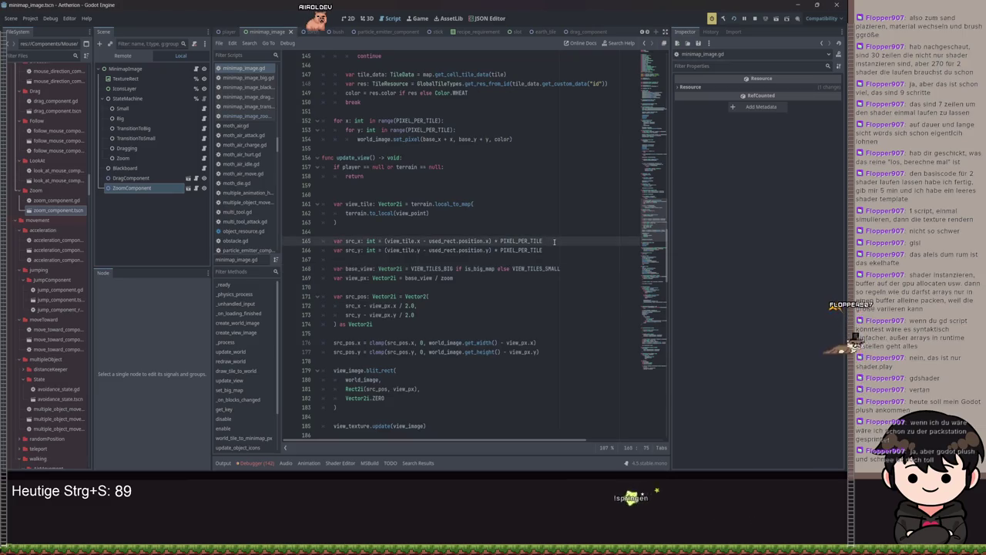
type("zoom")
left_click(566, 249)
type("/ zoom")
key("ctrl+s")
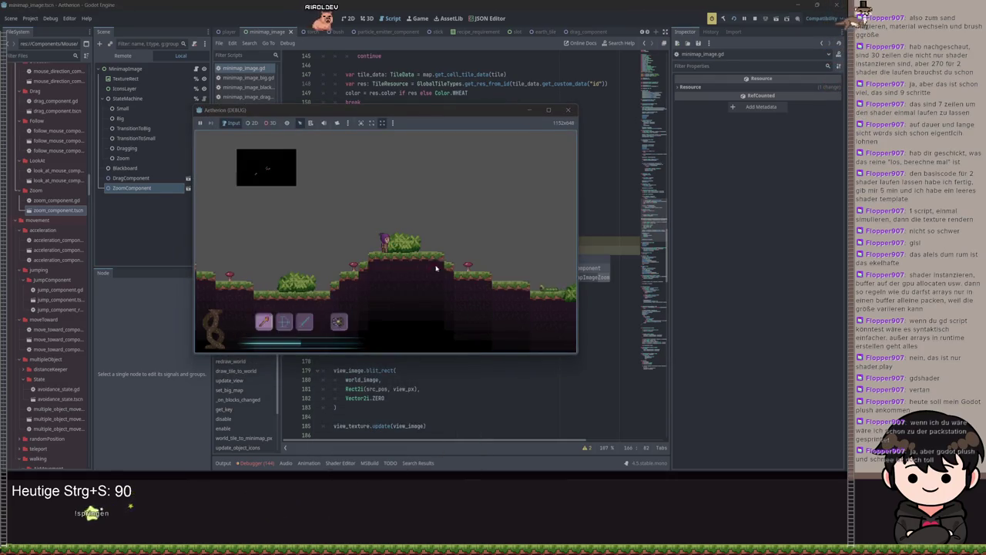
Change the division by zoom on line 166 to a multiplication and save the script
key("F8")
key("Left")
key("Left")
key("Left")
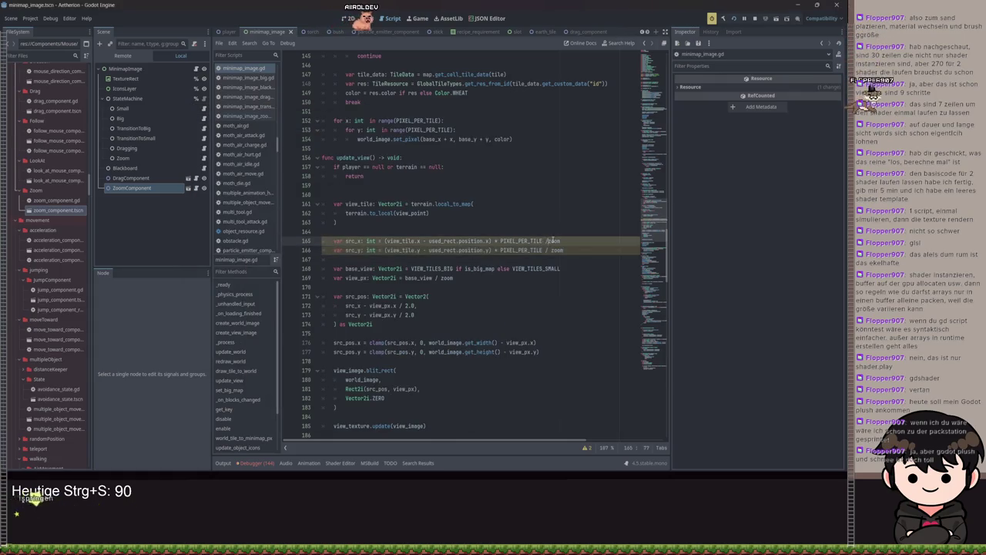
key("BackSpace")
type("*")
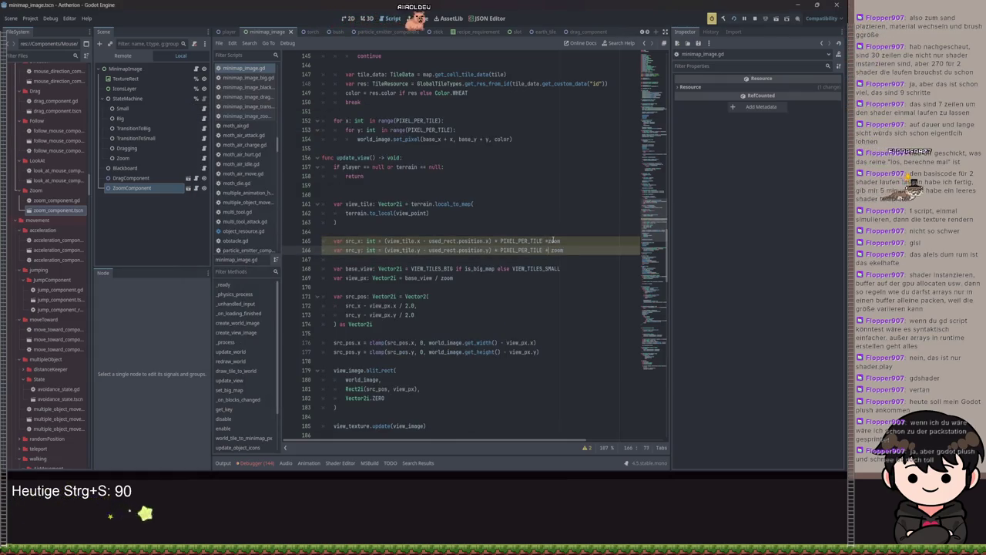
key("F5")
mouse_move(425, 450)
key("ctrl+s")
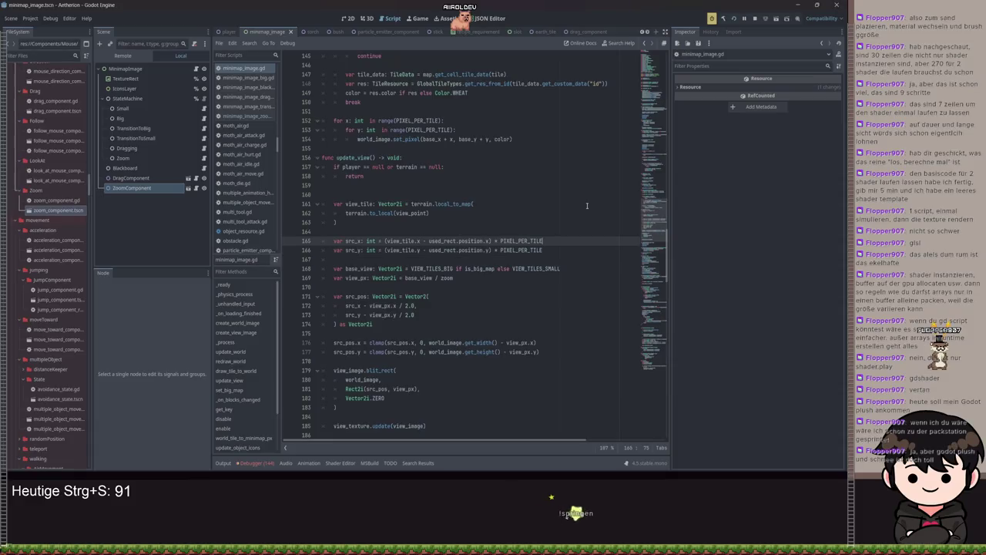
key("ctrl+s")
Review the view_px line, the Rect2i blit region and the view_texture.update call
left_click(580, 281)
scroll(393, 251, "down", 3)
scroll(393, 252, "down", 4)
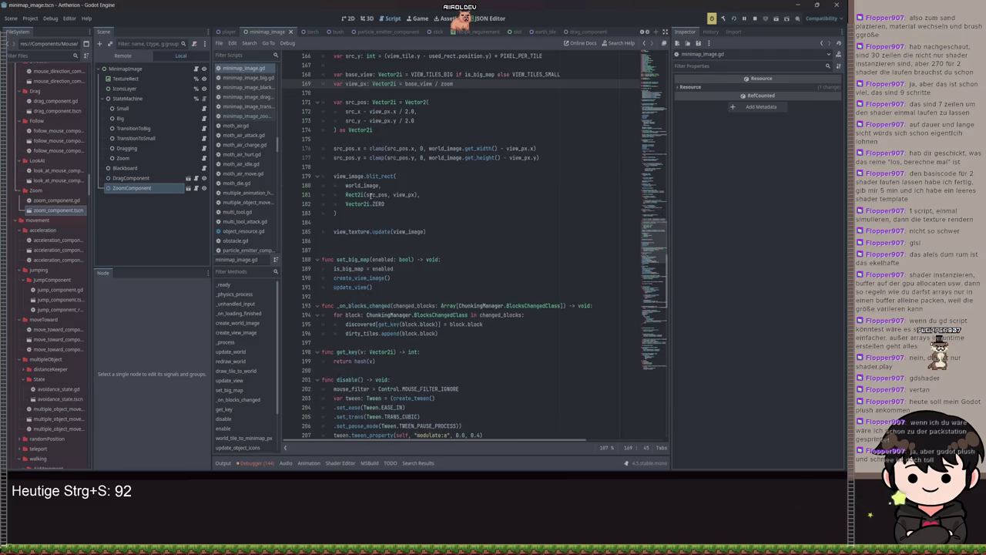
scroll(373, 215, "up", 2)
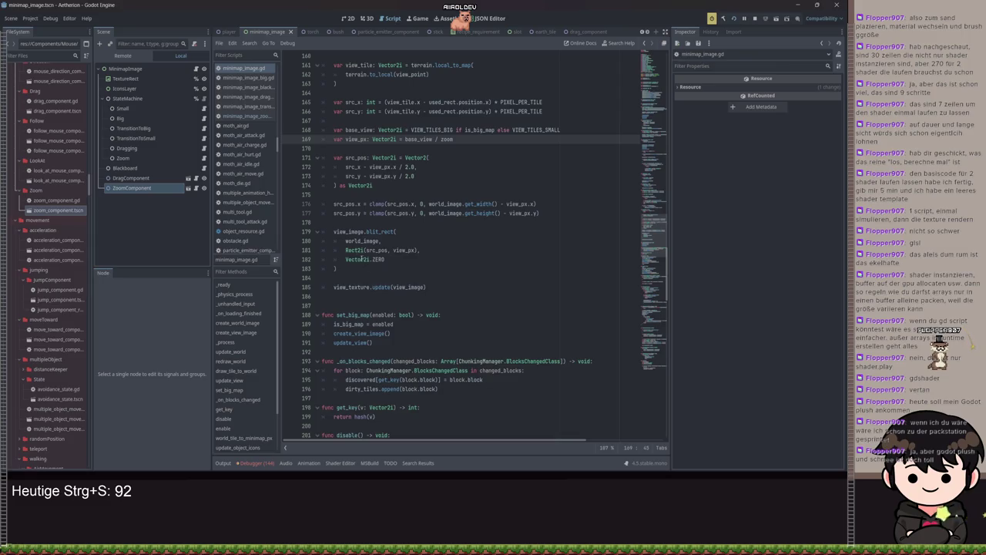
double_click(368, 233)
double_click(380, 287)
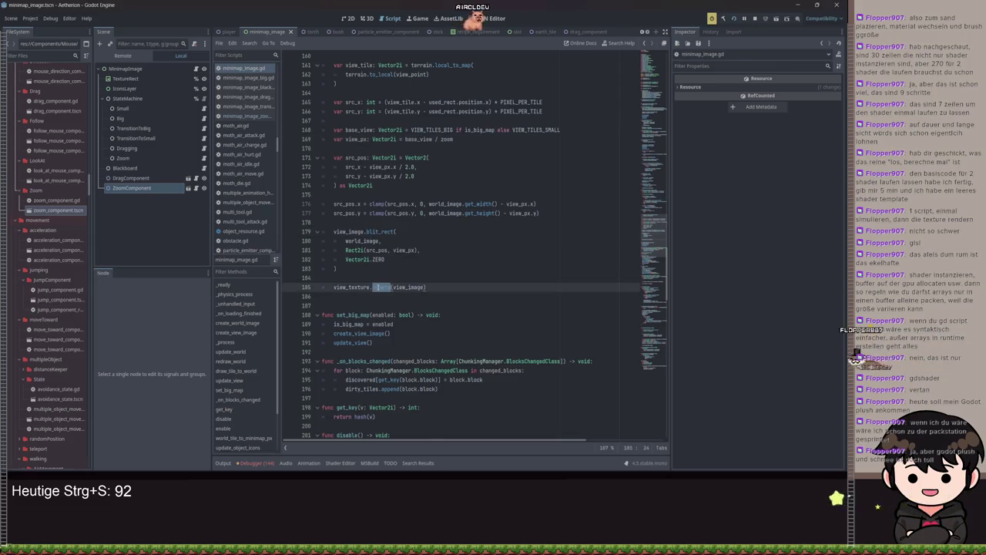
left_click(414, 286)
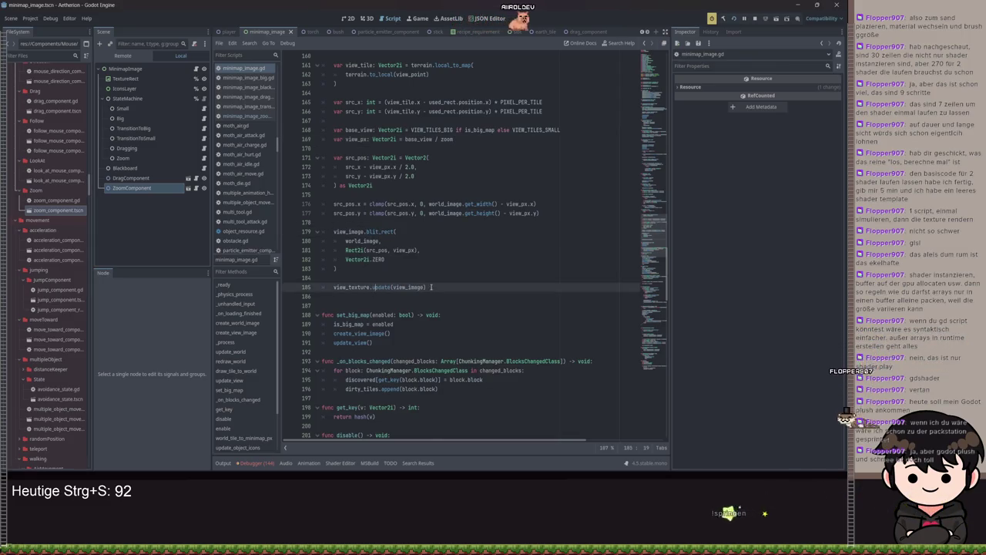
left_click(397, 268)
left_click(397, 231)
left_click(398, 250)
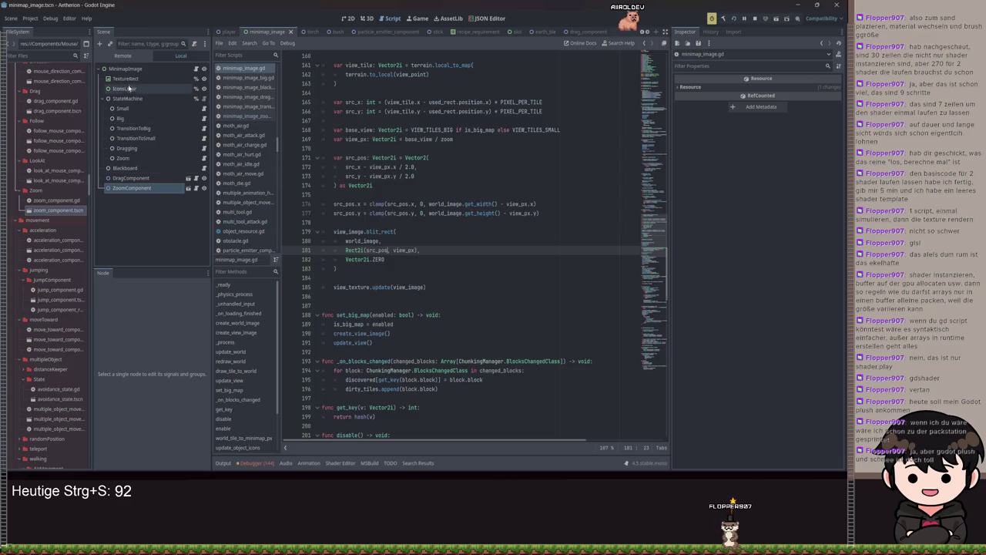
Set the minimap TextureRect to Ignore Size at 500×300 and save the scene
left_click(124, 79)
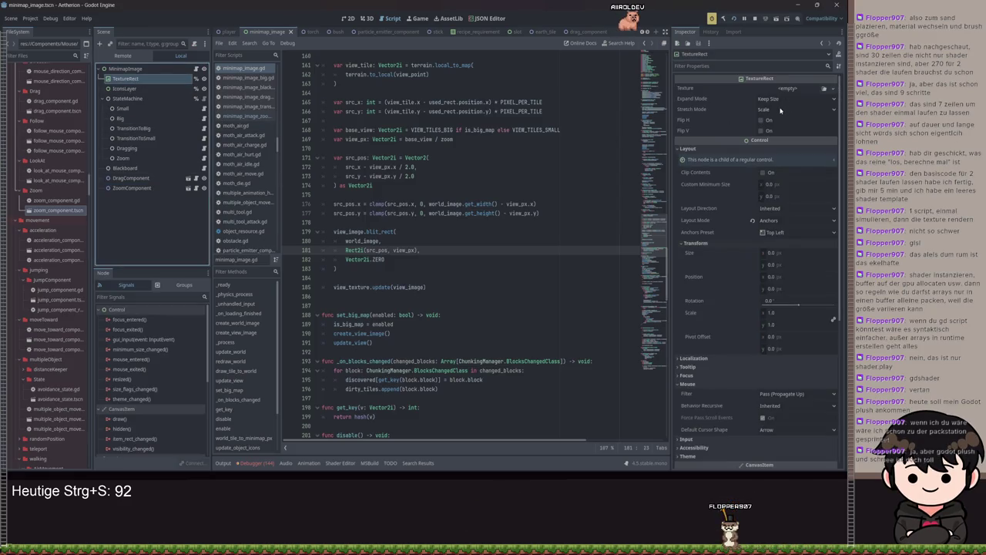
left_click(779, 109)
left_click(778, 99)
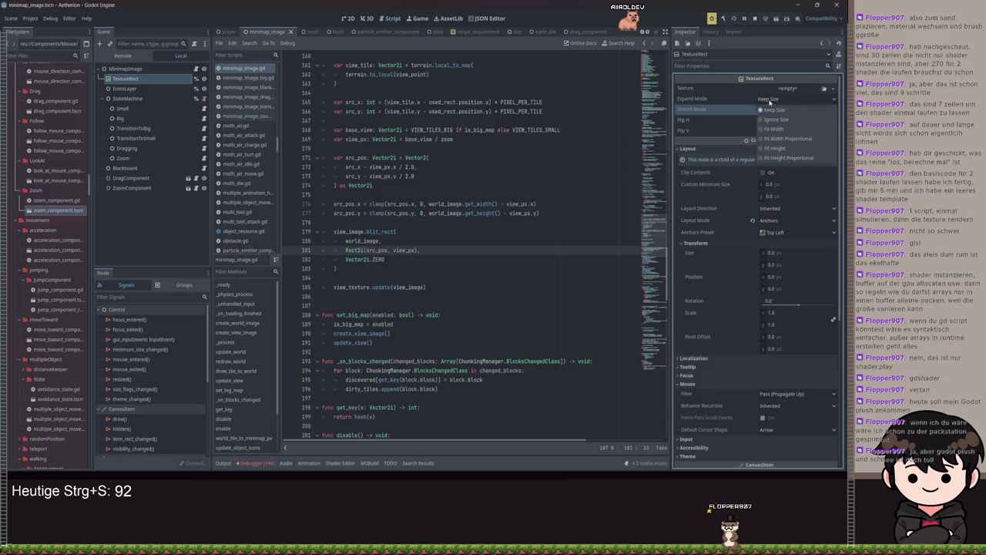
left_click(772, 111)
left_click(772, 112)
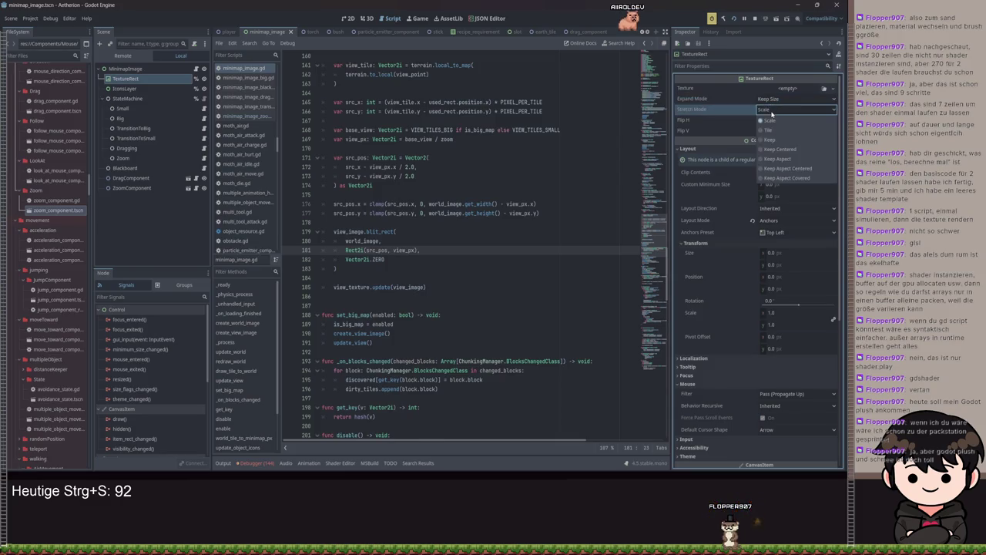
left_click(778, 98)
left_click(778, 98)
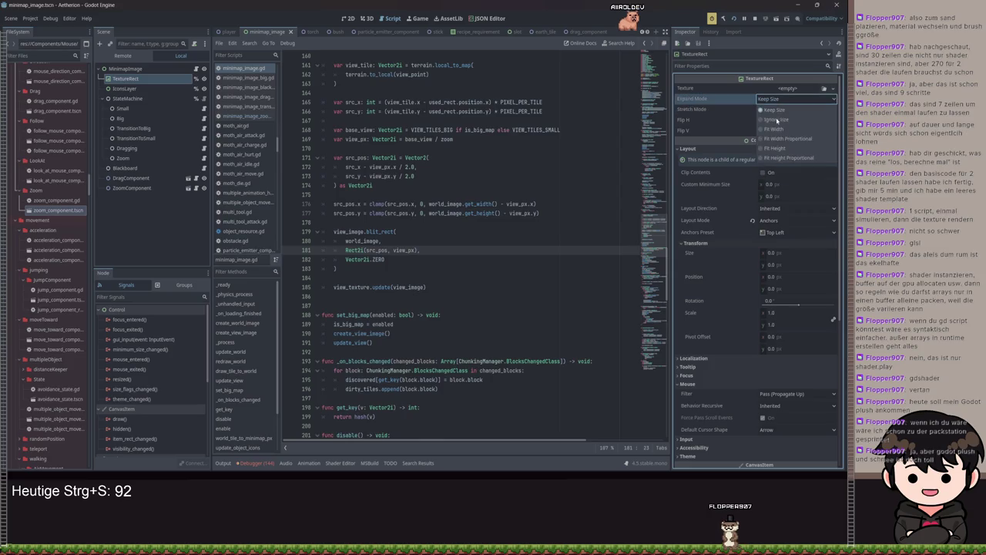
left_click(777, 119)
type("500")
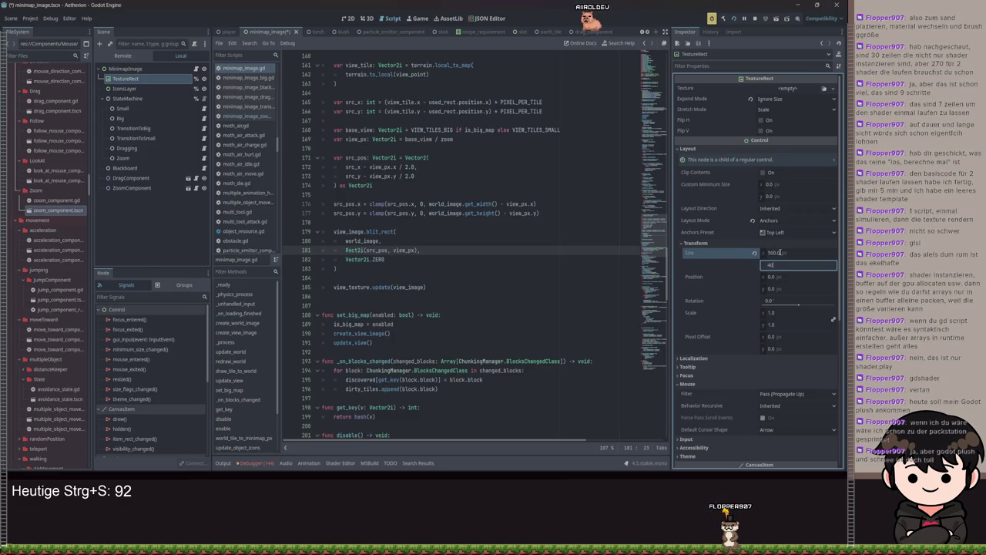
key("Return")
key("ctrl+s")
Run the game and toggle the minimap size to test the 500×300 TextureRect
key("F5")
key("2")
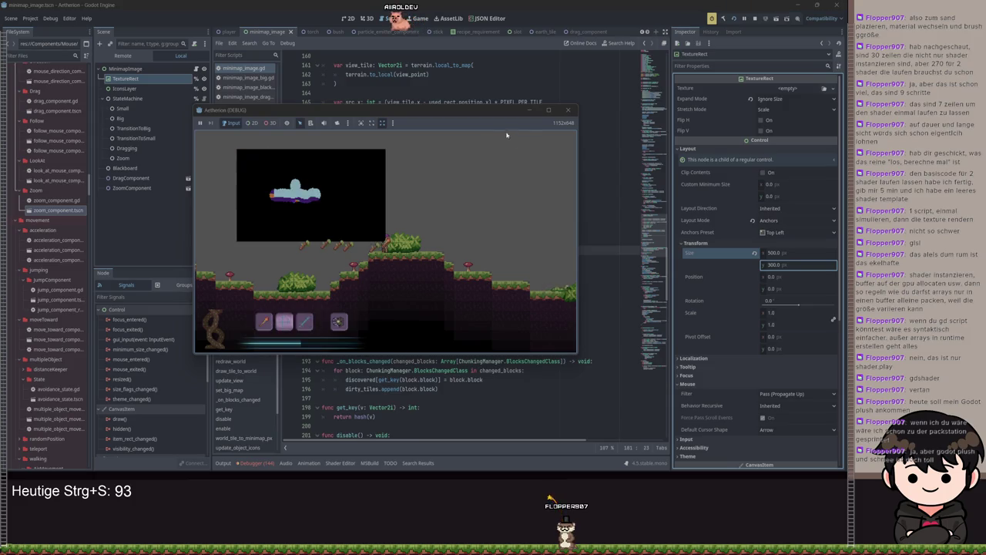
left_click(532, 116)
Revert the TextureRect to Keep Size, save the scene, and recheck the minimap in game
key("ctrl+s")
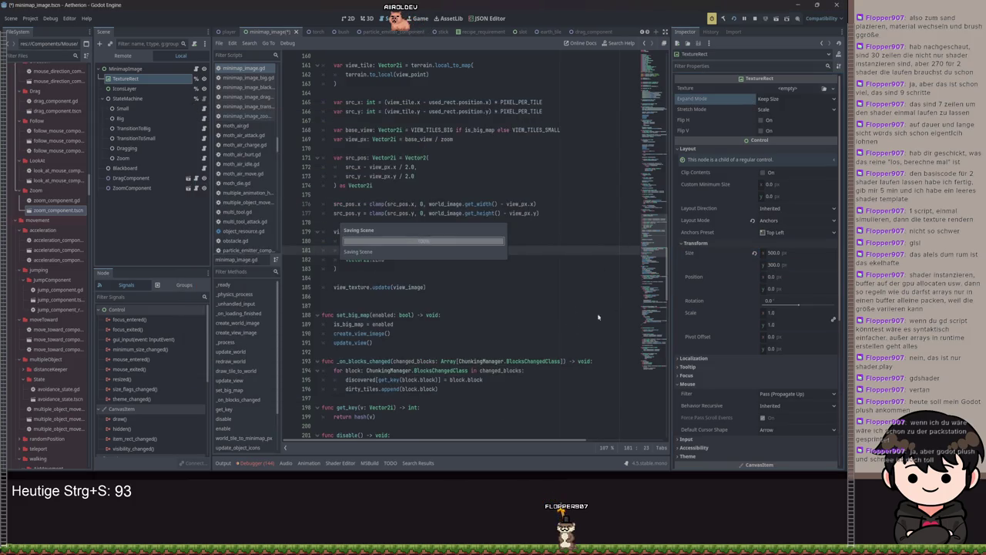
key("ctrl+s")
key("ctrl+s")
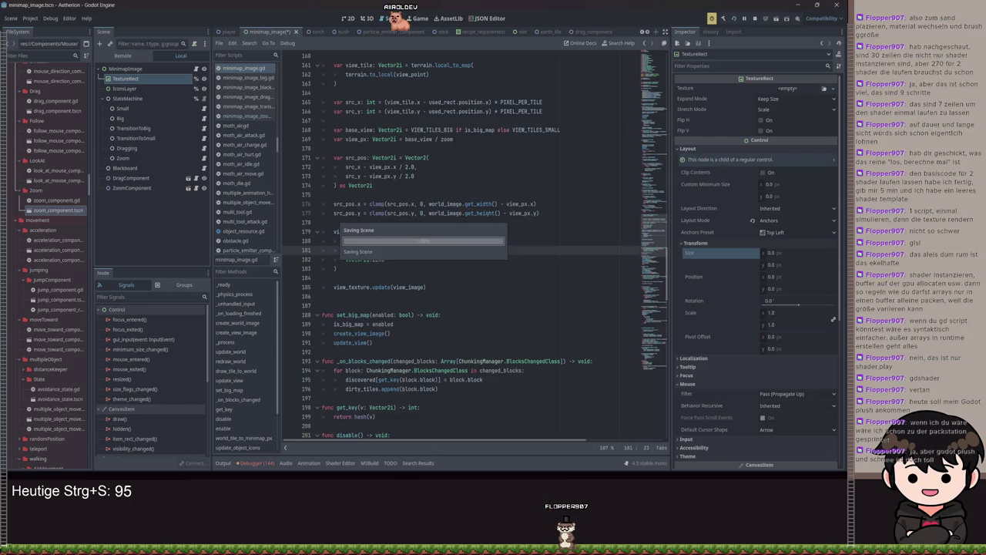
key("m")
key("m")
key("m")
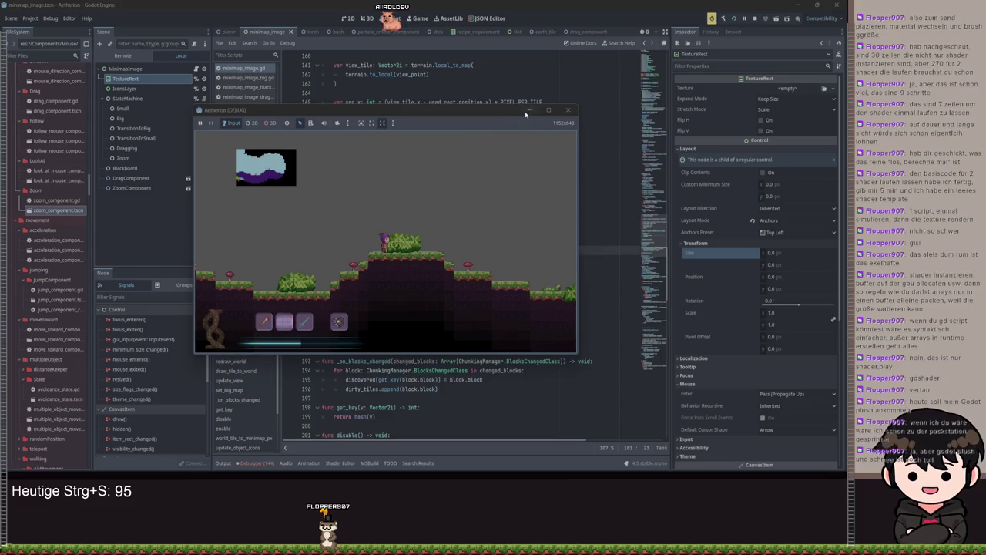
key("F8")
scroll(550, 241, "up", 4)
Scroll through minimap_image.gd to the top_left calculation in get_view_rect_world_px
scroll(550, 242, "up", 5)
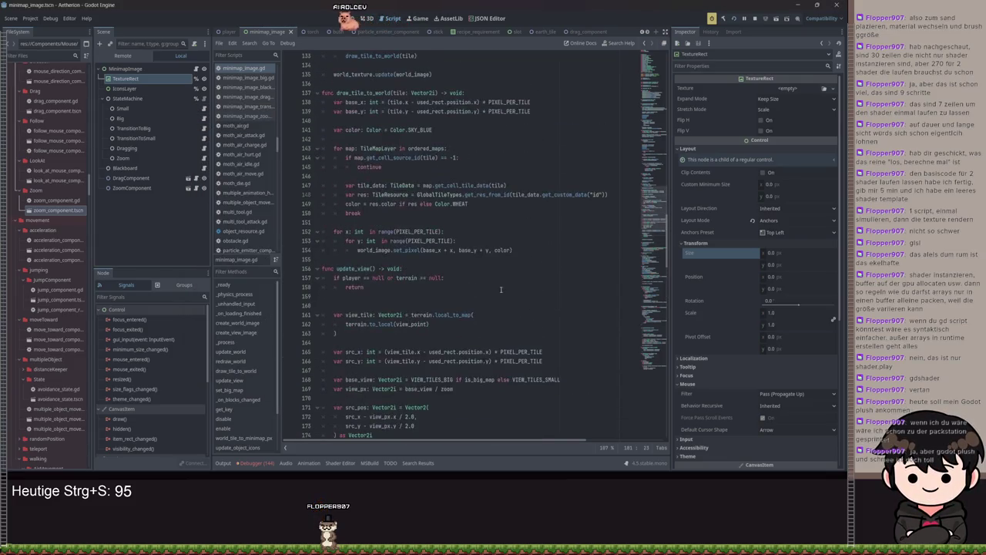
scroll(502, 280, "up", 4)
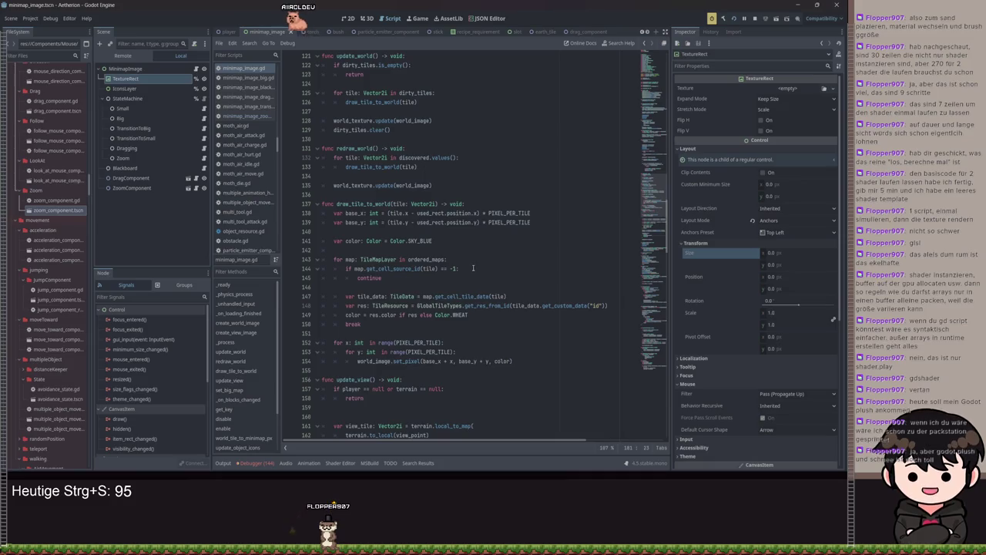
scroll(475, 266, "up", 7)
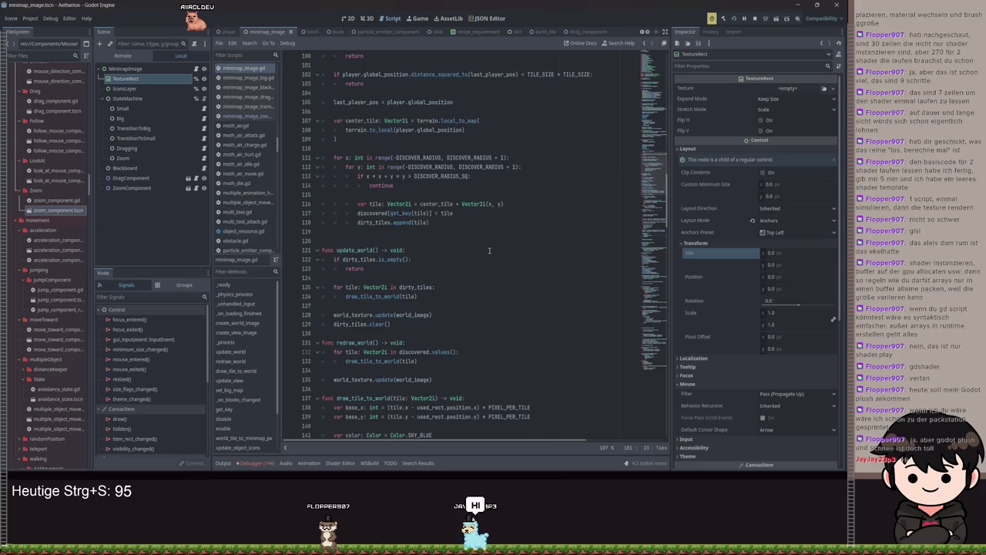
scroll(489, 250, "up", 10)
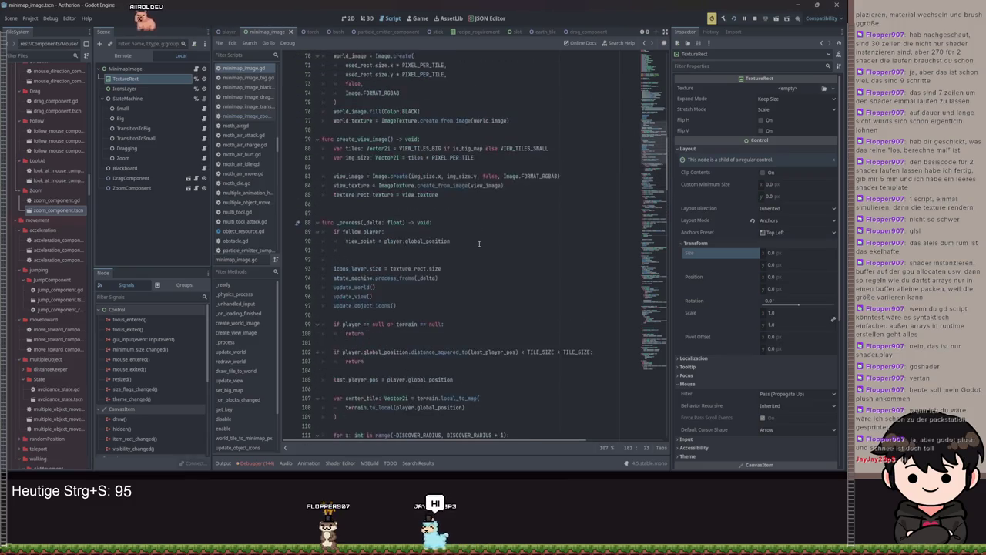
scroll(479, 243, "down", 20)
scroll(499, 280, "down", 20)
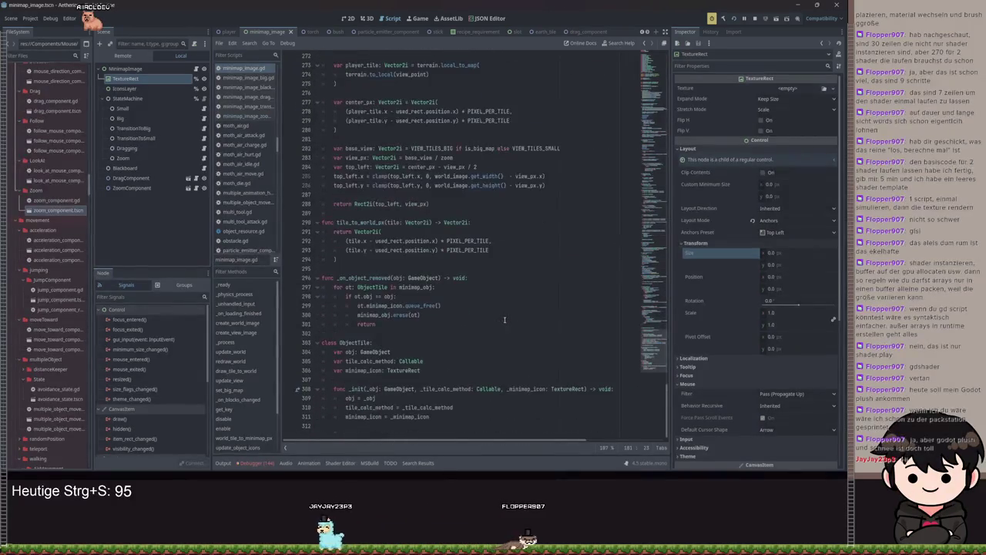
scroll(526, 175, "up", 1)
scroll(499, 204, "up", 1)
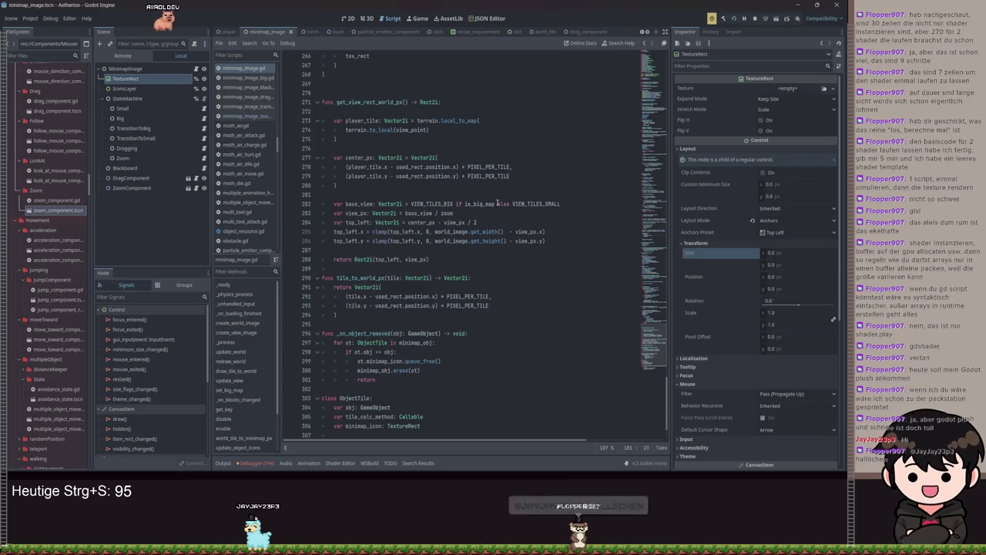
scroll(497, 214, "up", 1)
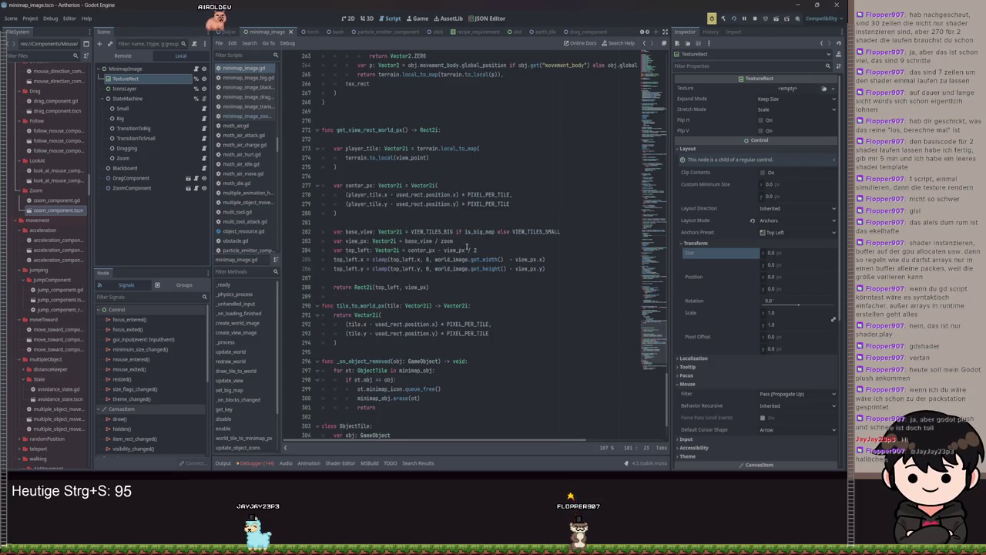
left_click(478, 250)
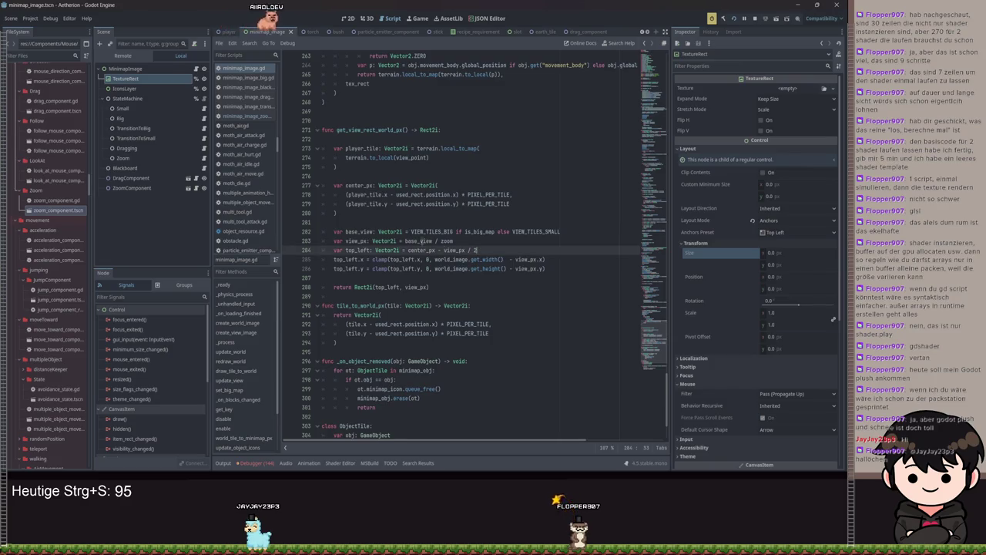
Append / zoom to the Vector2i returned by tile_to_world_px and save the script
left_click_drag(463, 244, 406, 241)
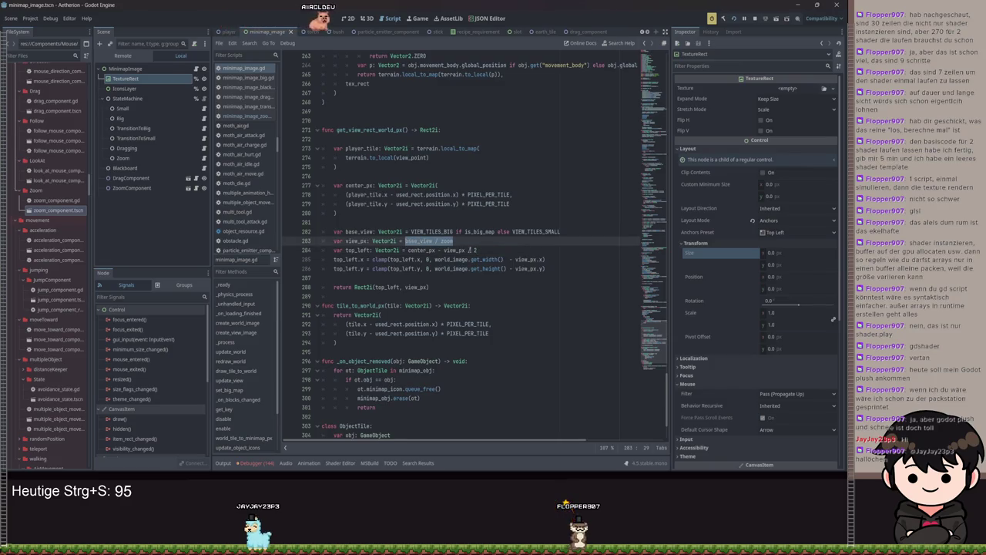
left_click(490, 250)
scroll(460, 244, "down", 3)
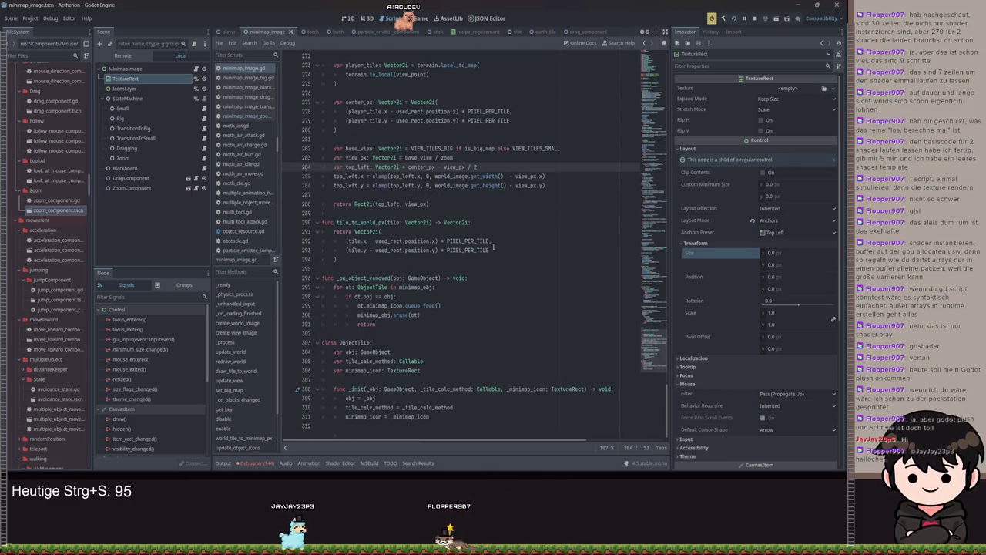
left_click(508, 252)
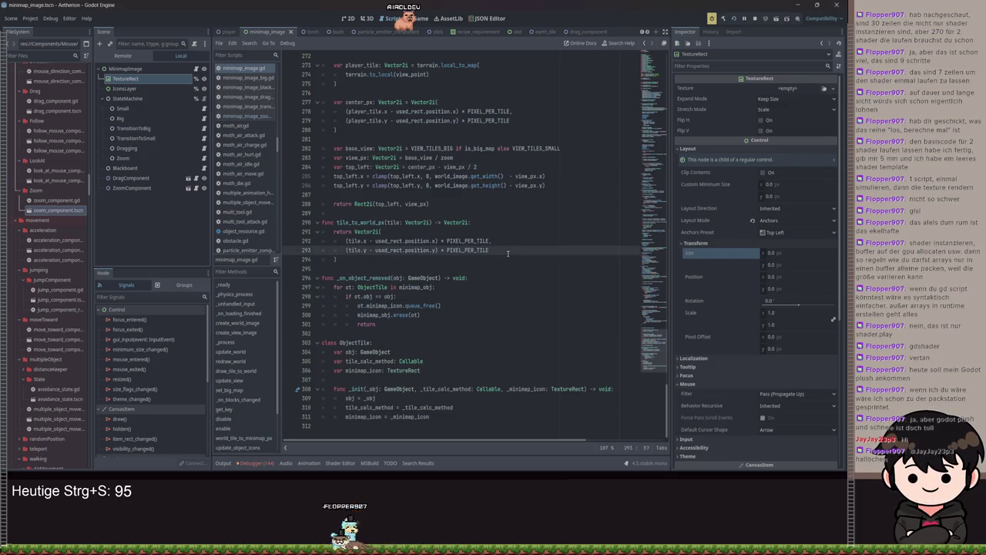
left_click(365, 262)
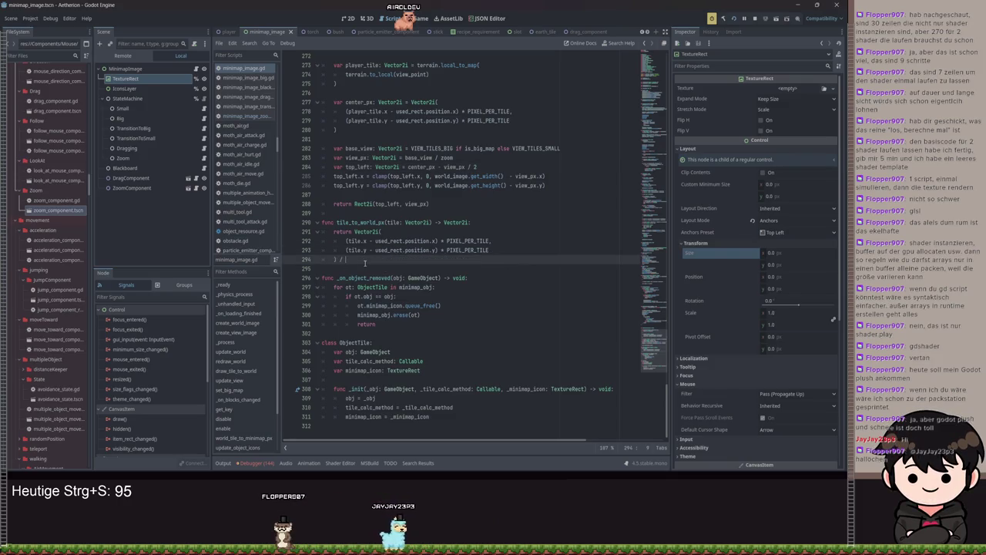
type("zoom")
left_click(551, 209)
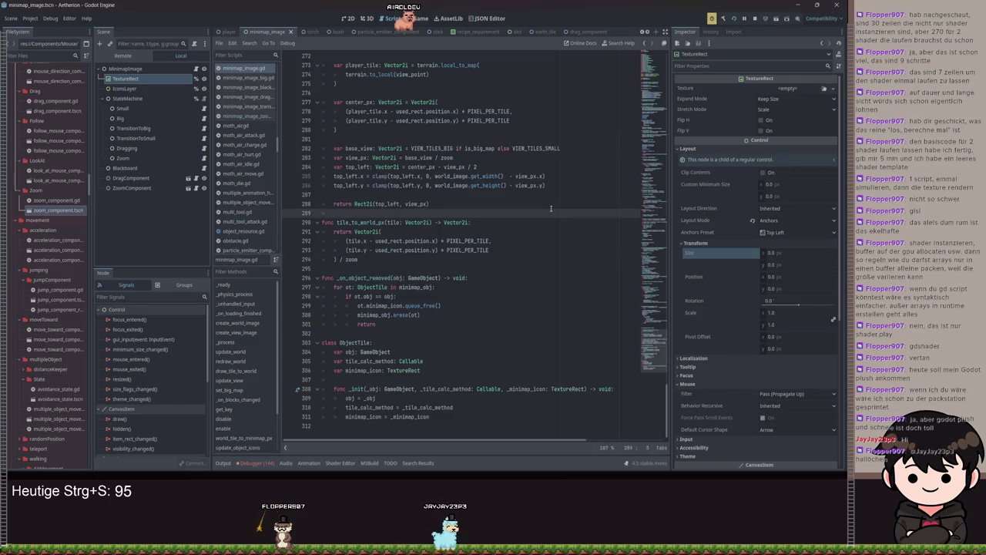
scroll(492, 179, "up", 10)
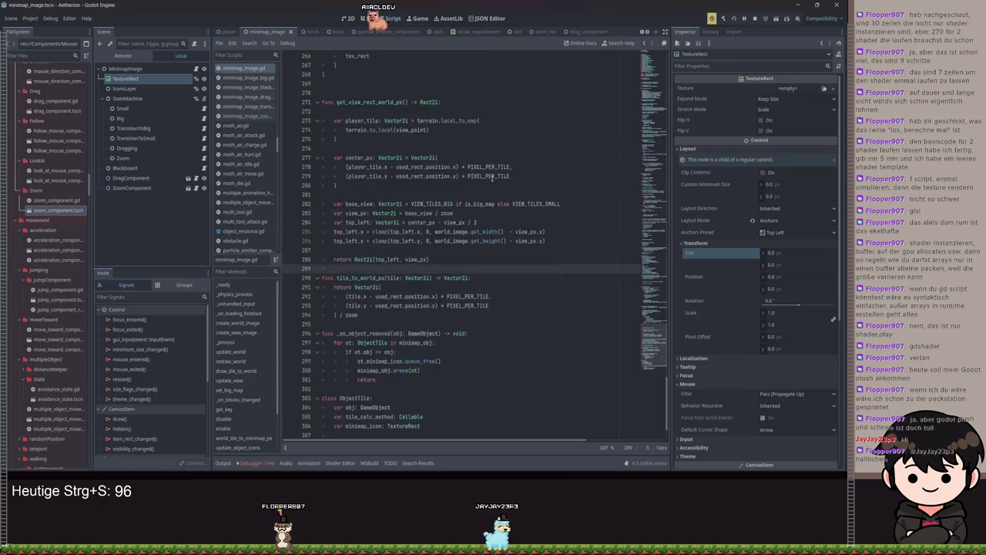
Scroll up past the view rectangle function and place the caret in world_tile_to_minimap_px
scroll(447, 203, "up", 14)
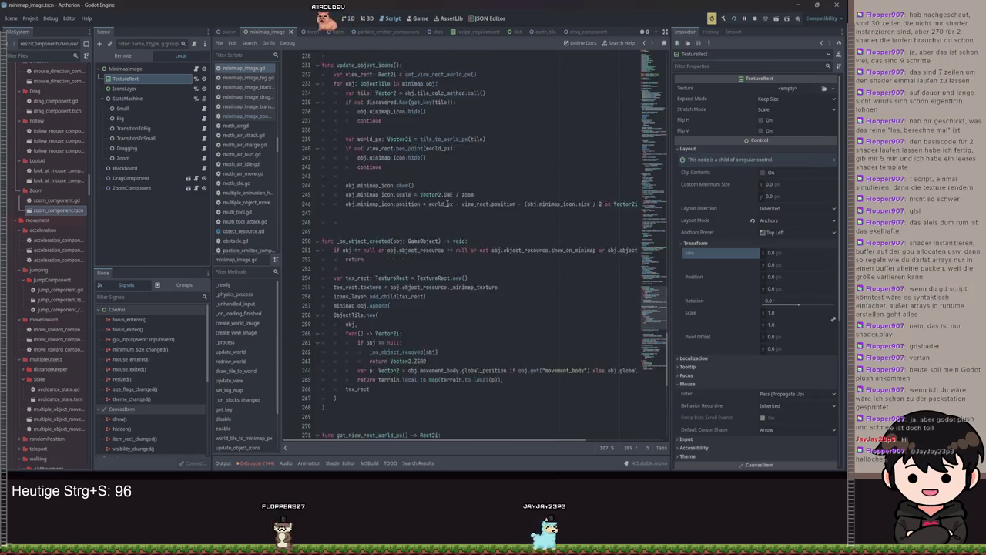
scroll(443, 225, "up", 14)
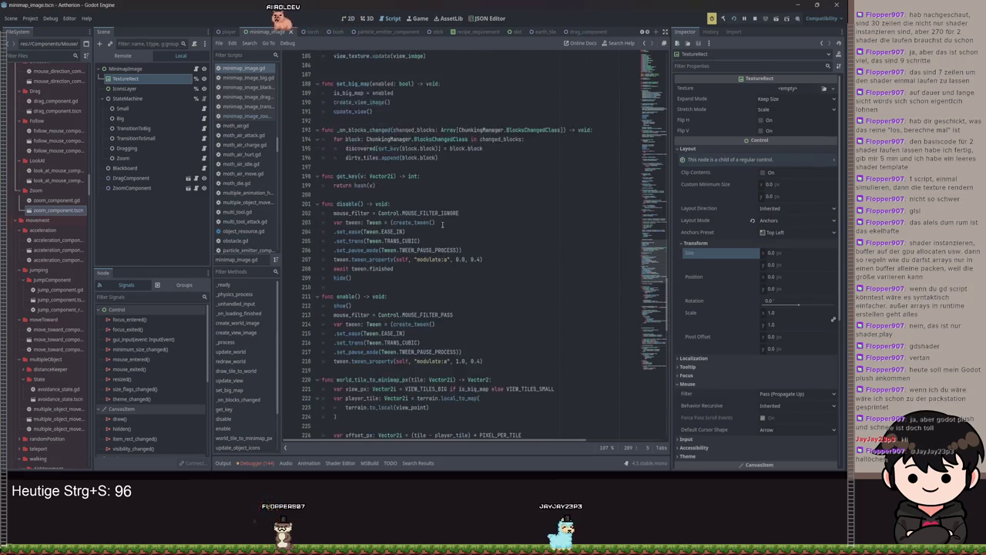
scroll(443, 228, "up", 13)
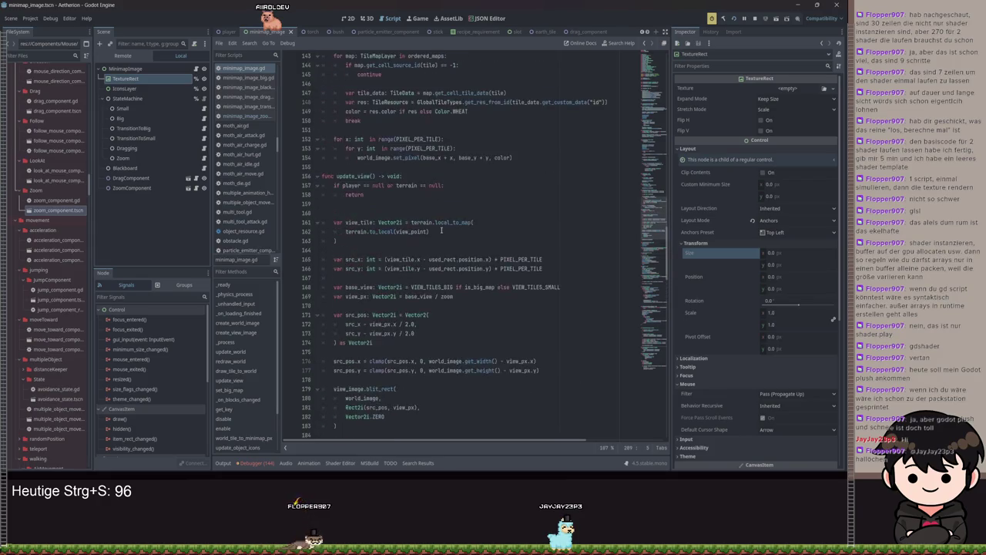
scroll(442, 231, "up", 10)
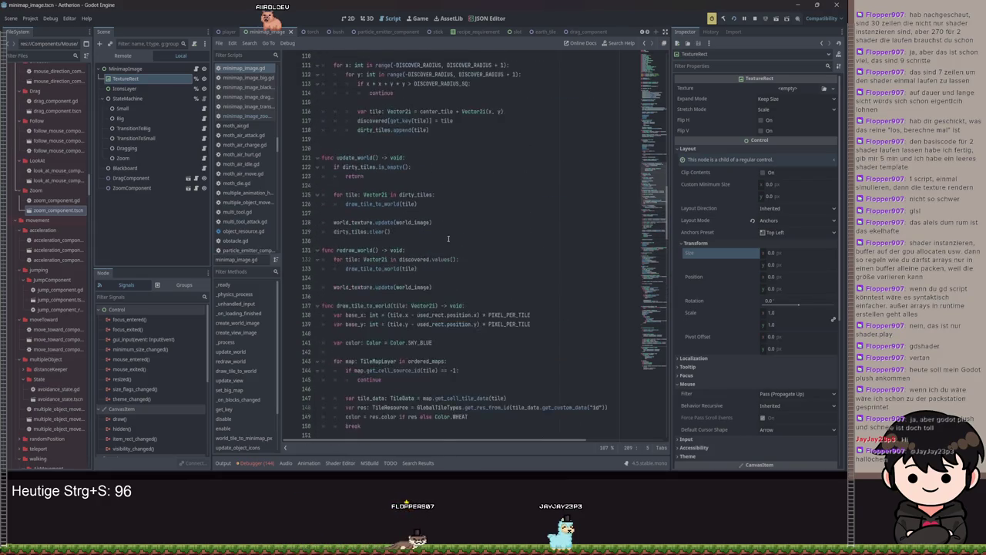
scroll(486, 237, "down", 9)
scroll(486, 237, "down", 20)
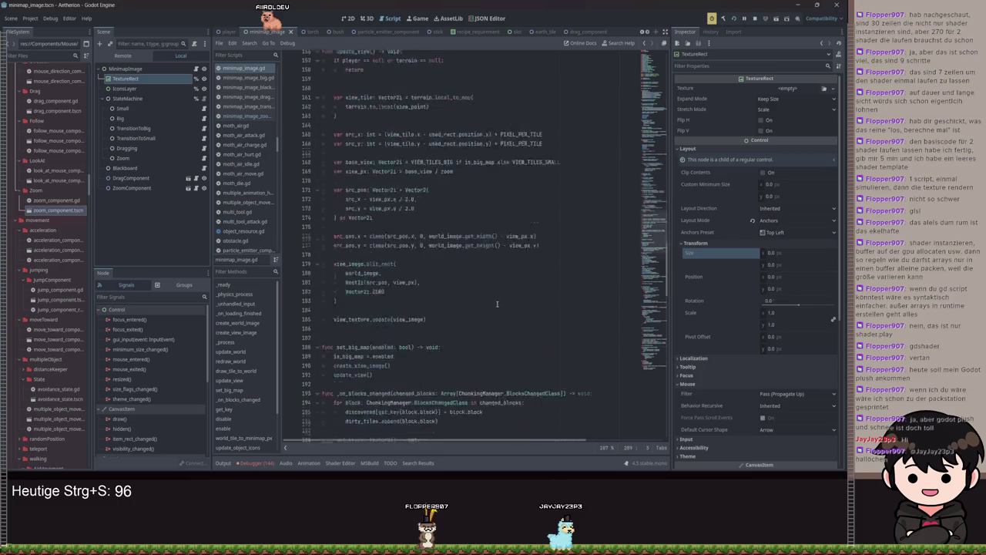
scroll(487, 294, "down", 12)
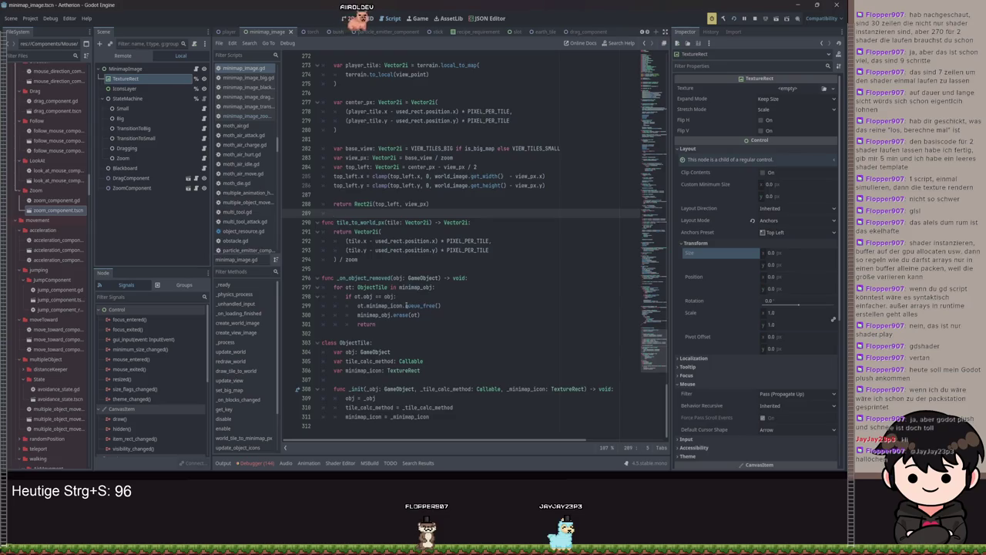
scroll(376, 324, "up", 2)
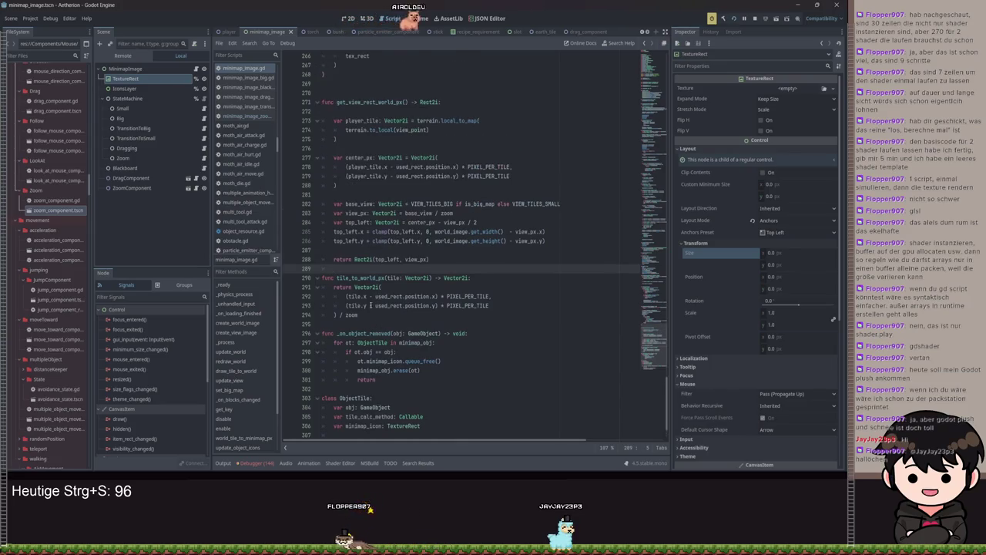
scroll(353, 308, "up", 4)
left_click(356, 324)
scroll(356, 324, "up", 11)
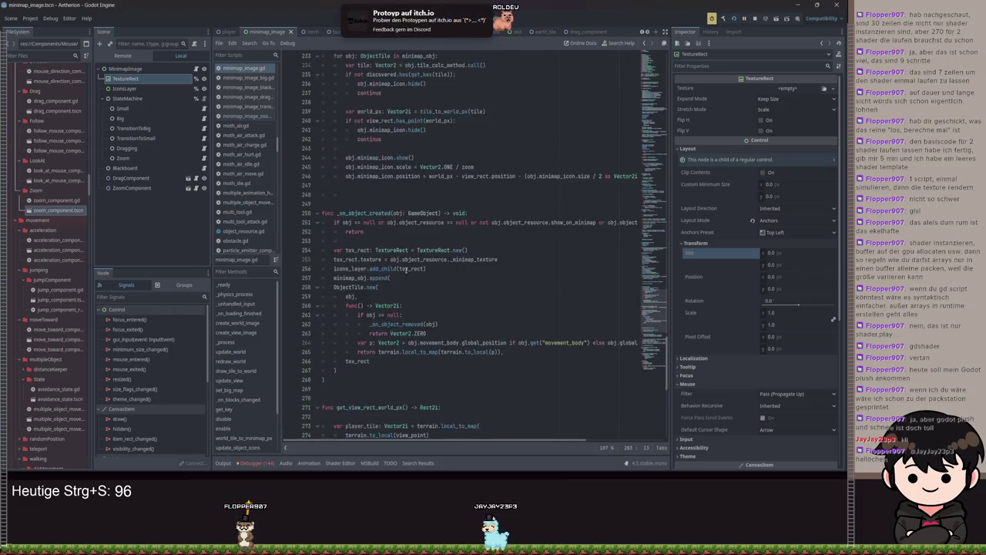
scroll(408, 270, "up", 4)
left_click(362, 187)
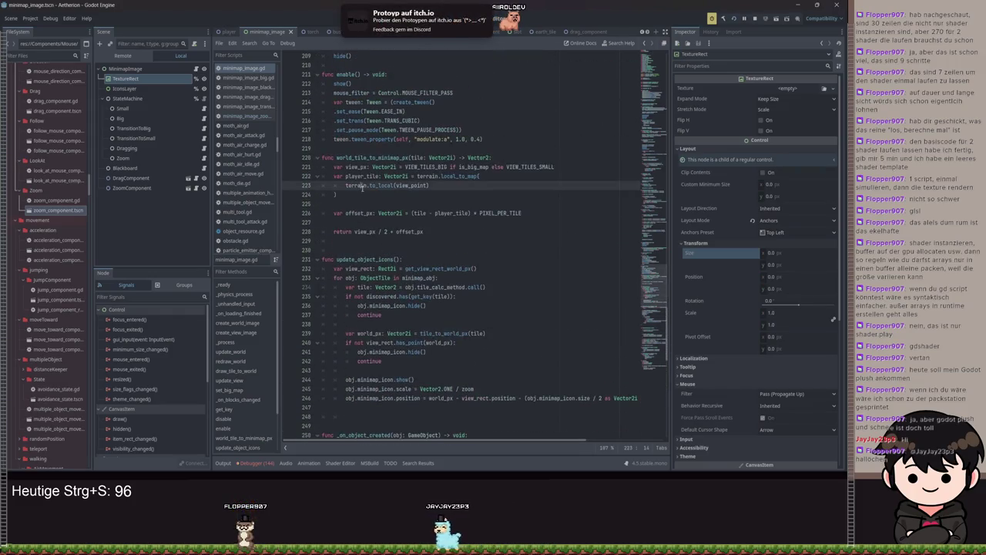
Divide the offset_px pixel offset by zoom and save the script
left_click(351, 195)
left_click(536, 213)
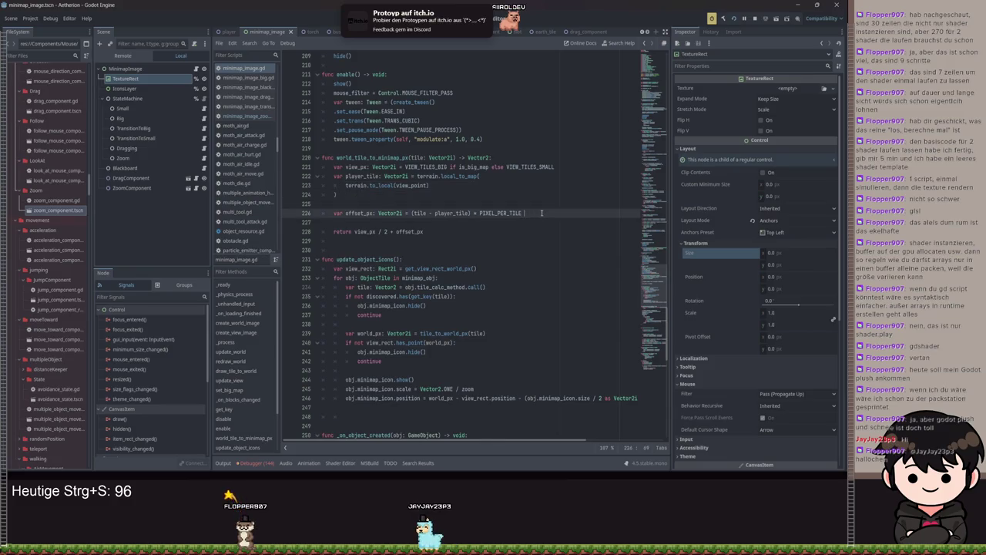
key("BackSpace")
type("zoom")
key("ctrl+s")
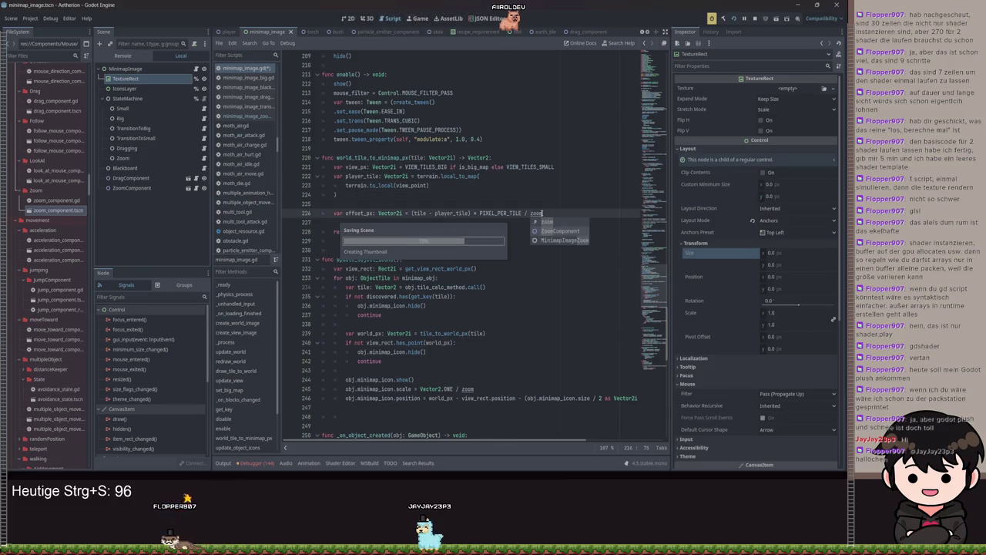
Run the game and toggle the full map with M to compare minimap sizes
key("F5")
key("m")
key("m")
key("m")
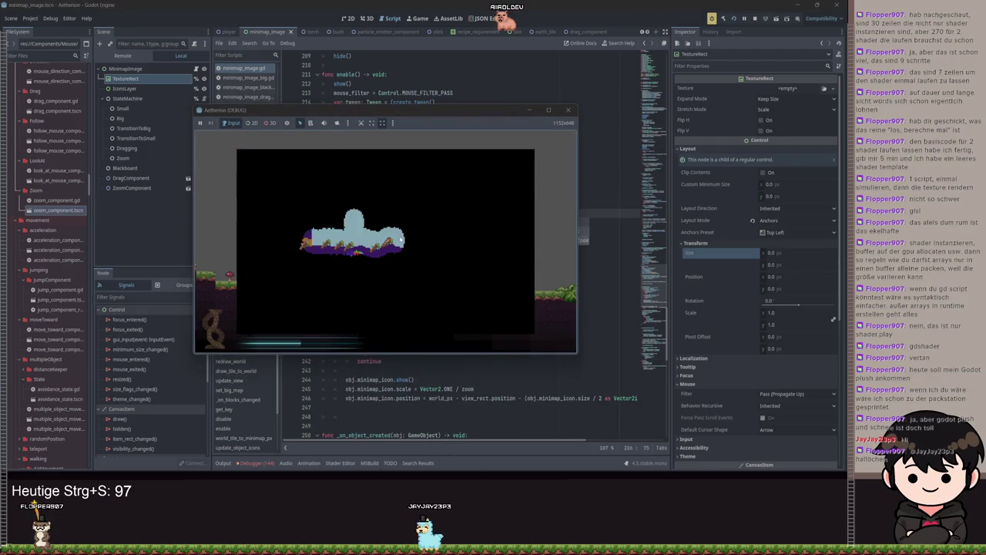
key("m")
key("m")
key("m")
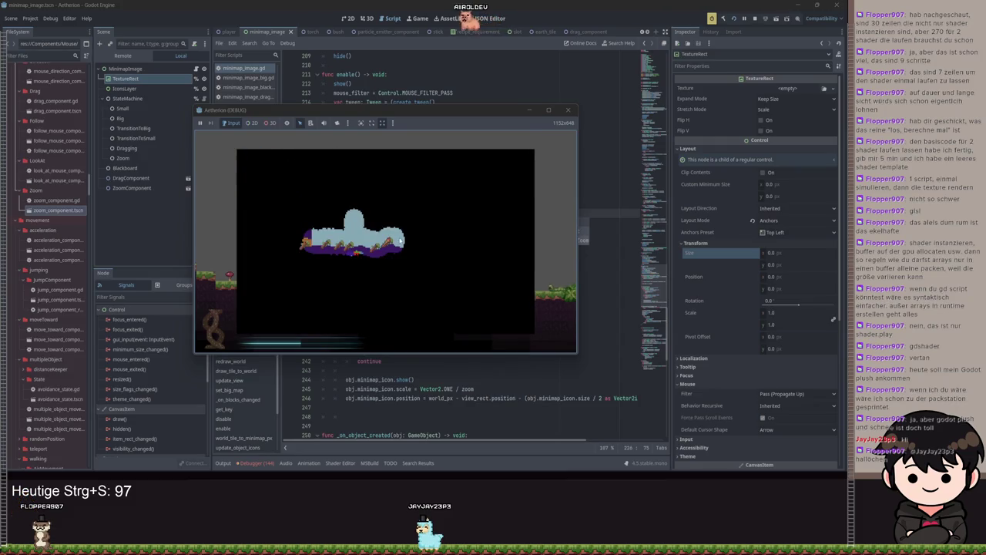
key("m")
key("m")
key("m")
key("F8")
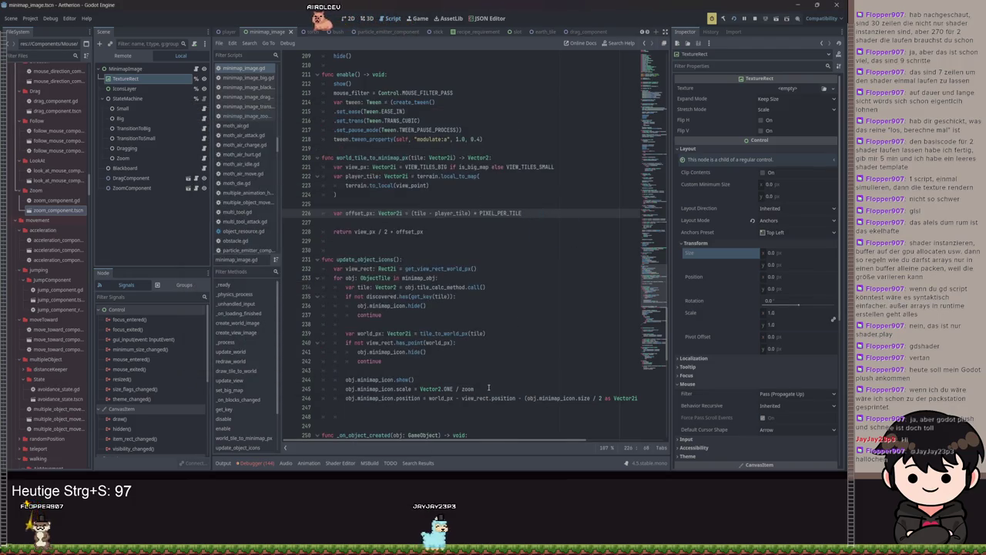
Change the icon scale to Vector2.ONE * zoom, save, and recheck the minimap in game
key("ctrl+s")
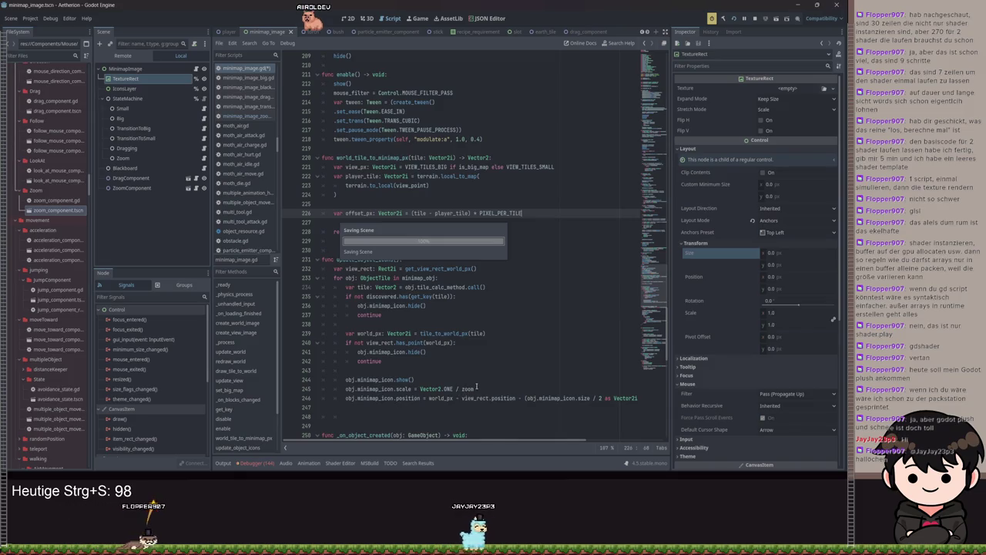
left_click(460, 389)
type("*")
key("ctrl+s")
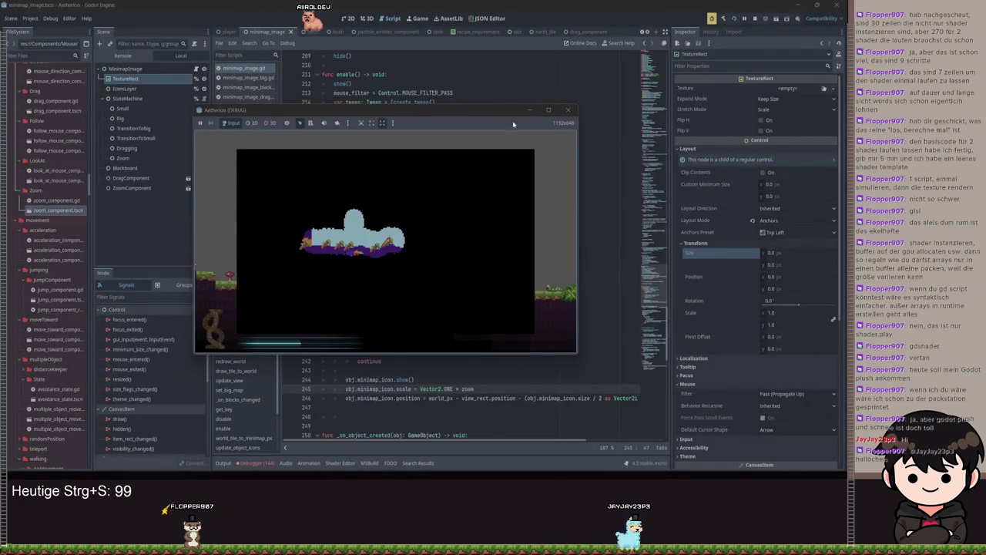
key("F8")
left_click(536, 287)
key("F5")
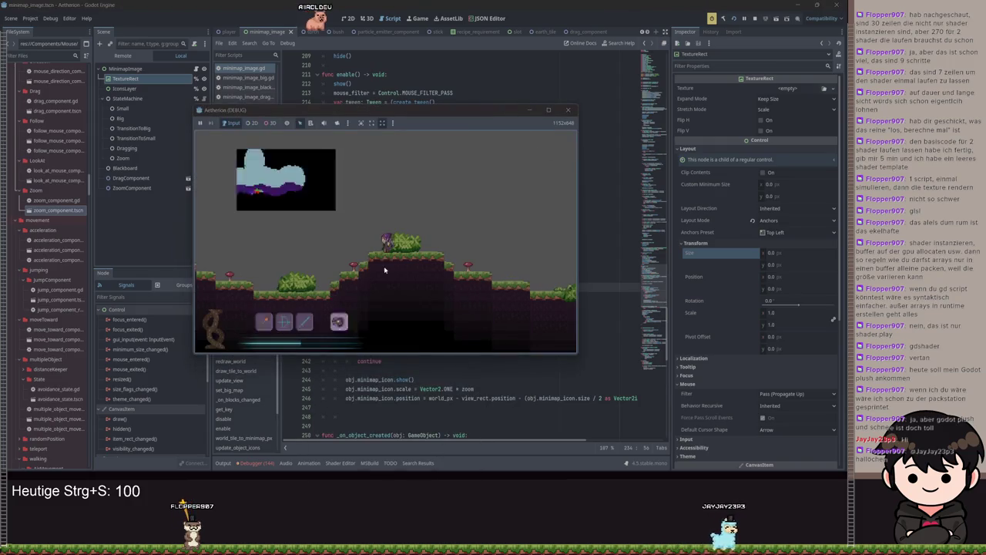
key("m")
key("m")
key("m")
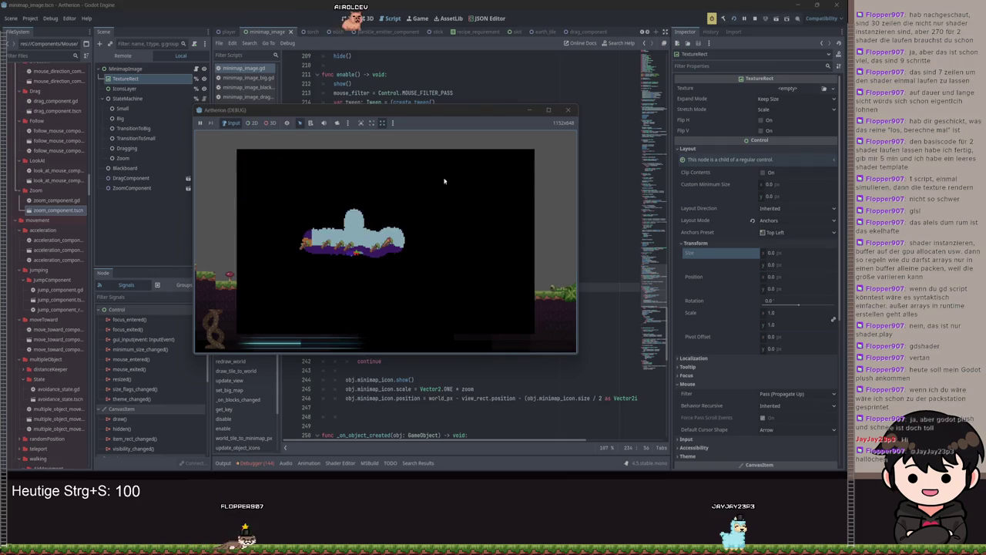
left_click(530, 110)
scroll(450, 314, "down", 15)
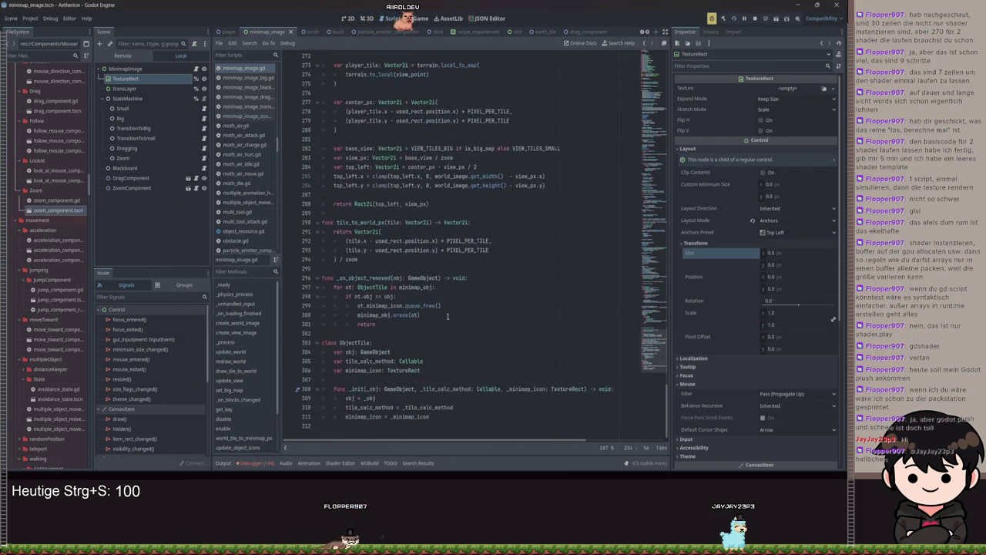
Remove / zoom from tile_to_world_px, save, and test the full map in game
left_click_drag(364, 262, 346, 258)
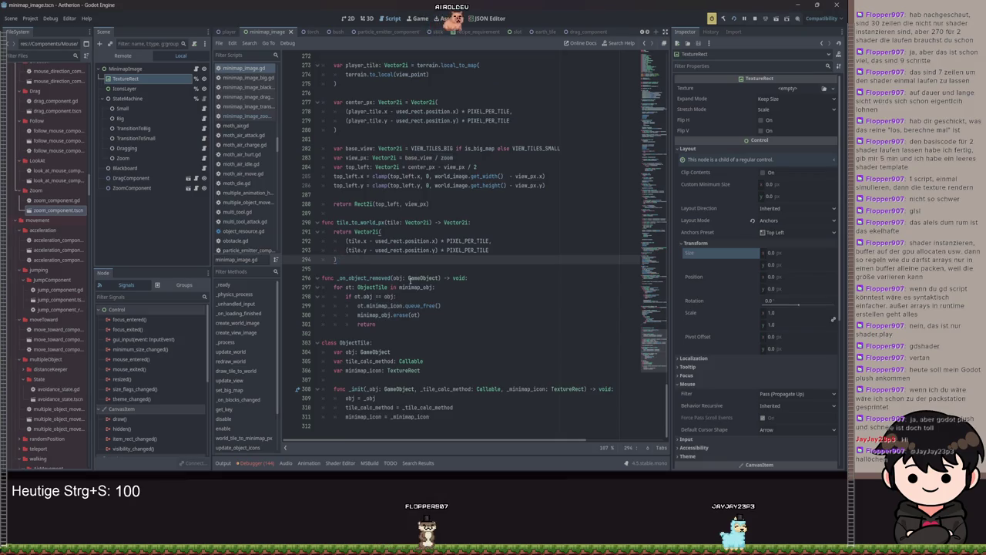
key("ctrl+s")
key("F5")
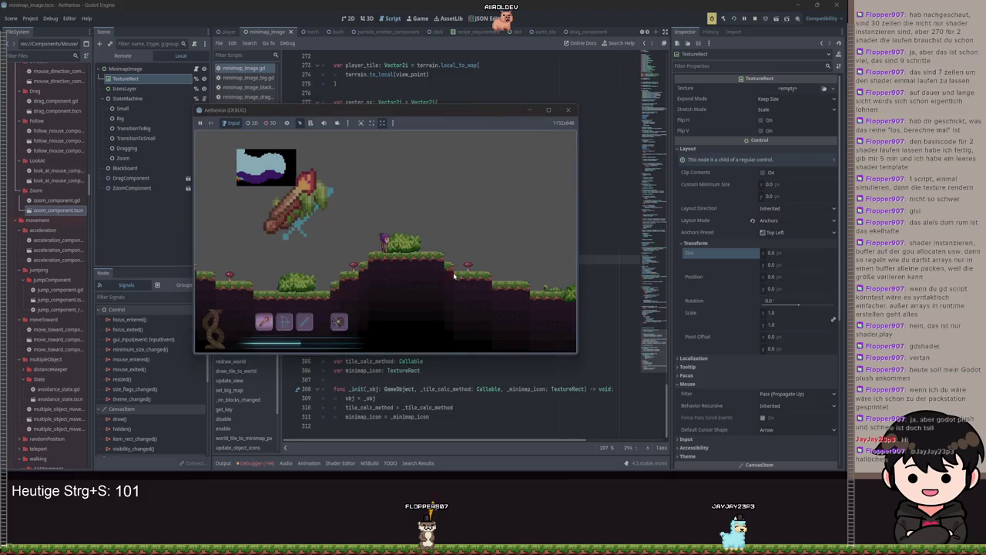
key("m")
key("m")
key("F8")
Multiply the icon half-size offset by zoom instead of dividing, save, and retest in game
scroll(479, 407, "up", 10)
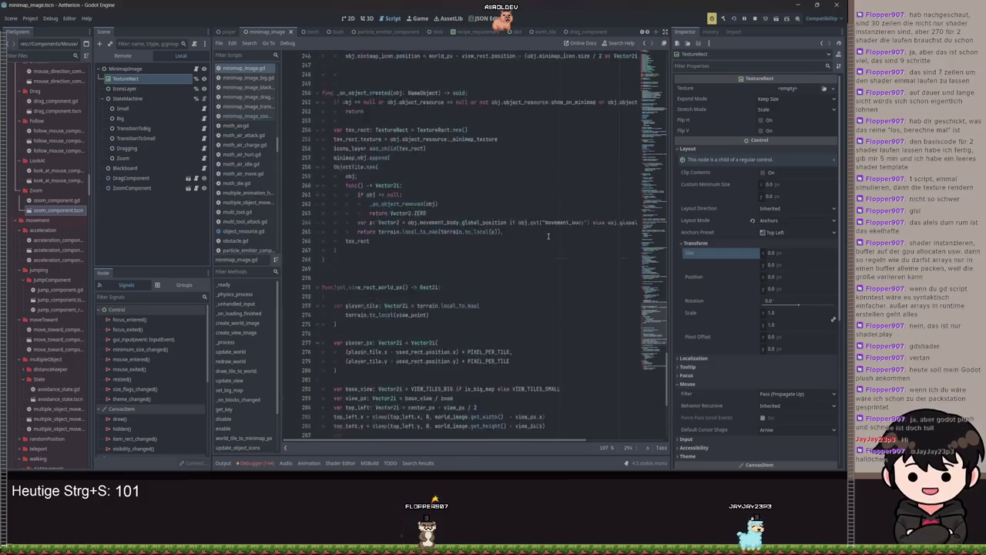
scroll(499, 309, "up", 6)
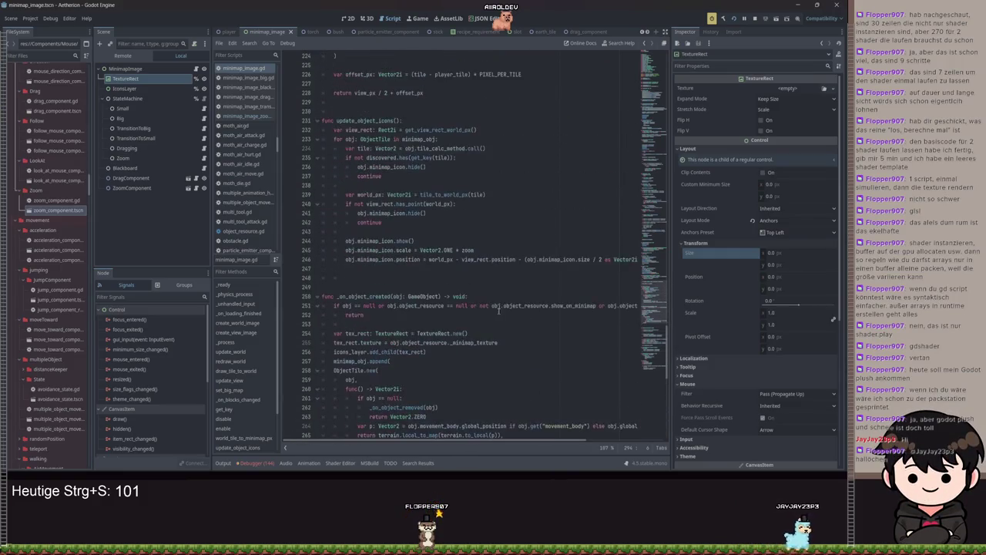
scroll(518, 434, "right", 3)
left_click(547, 259)
key("BackSpace")
type("*")
key("ctrl+s")
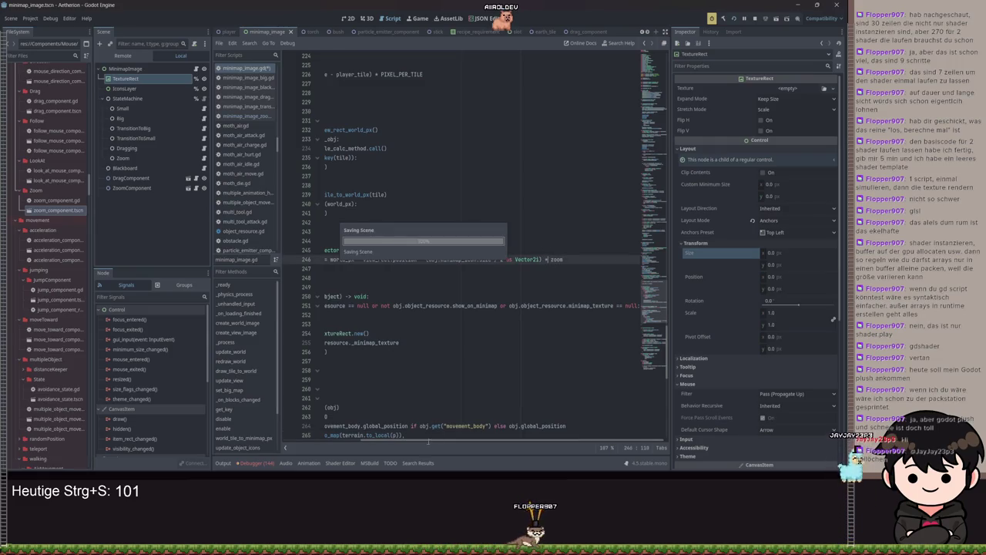
key("F5")
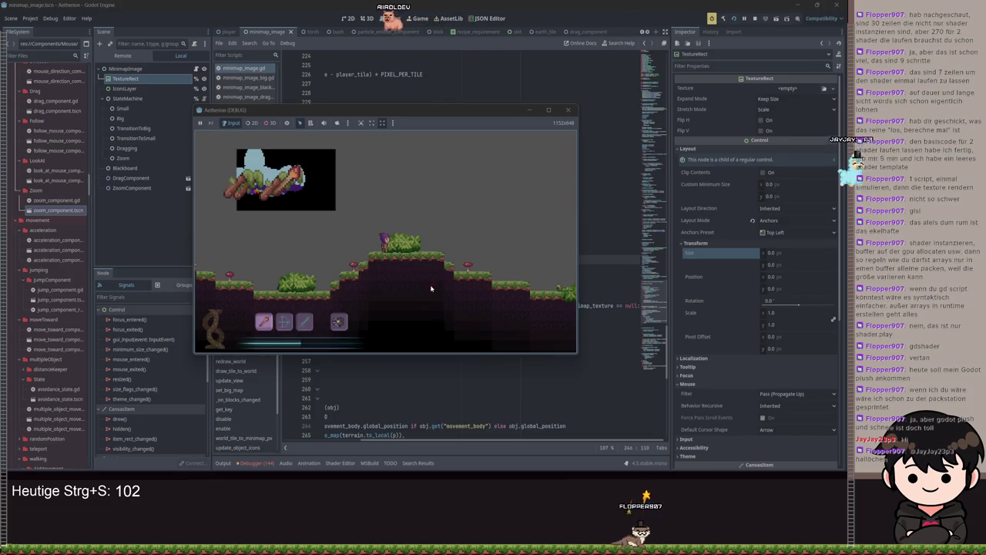
scroll(430, 289, "up", 1)
key("F8")
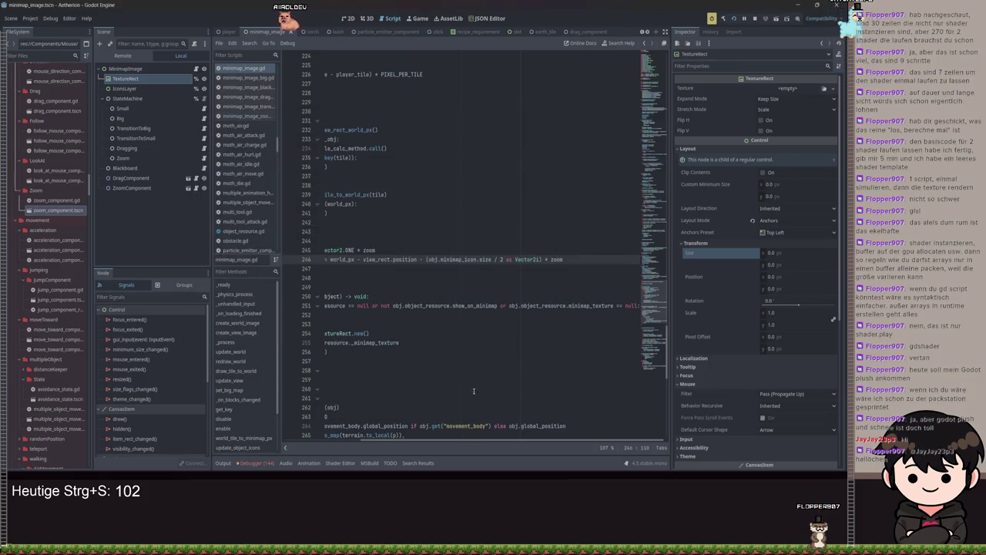
left_click_drag(466, 441, 439, 441)
scroll(463, 194, "up", 2)
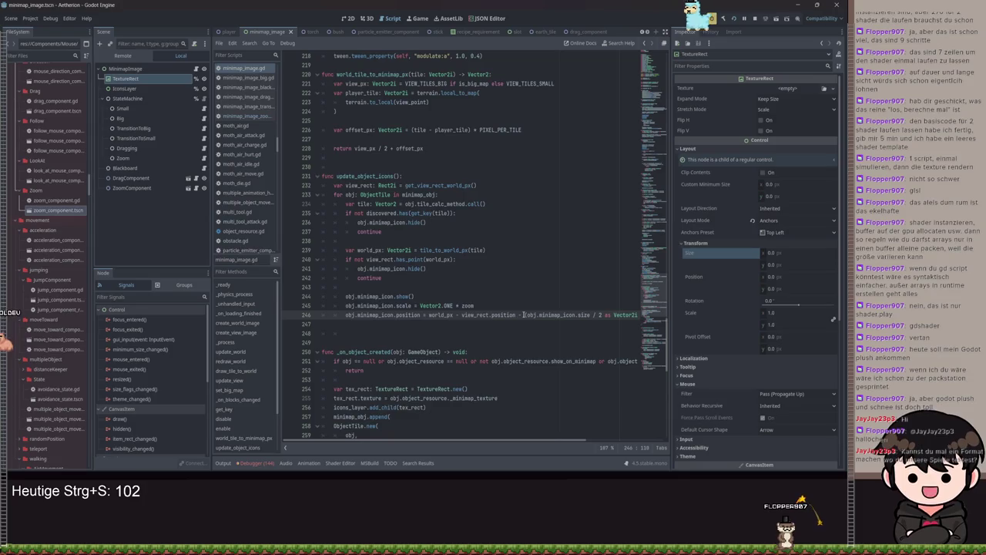
key("Up")
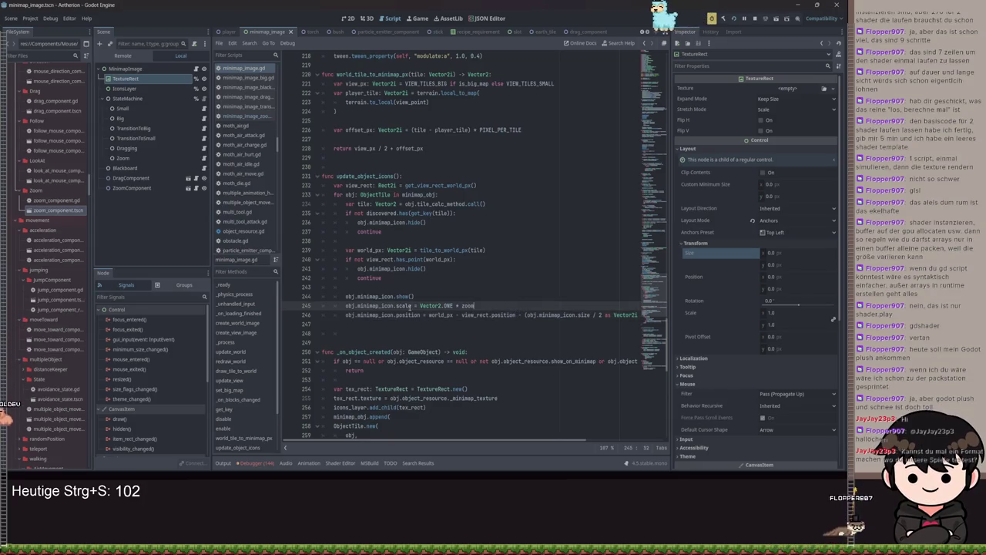
left_click(398, 282)
scroll(448, 221, "up", 7)
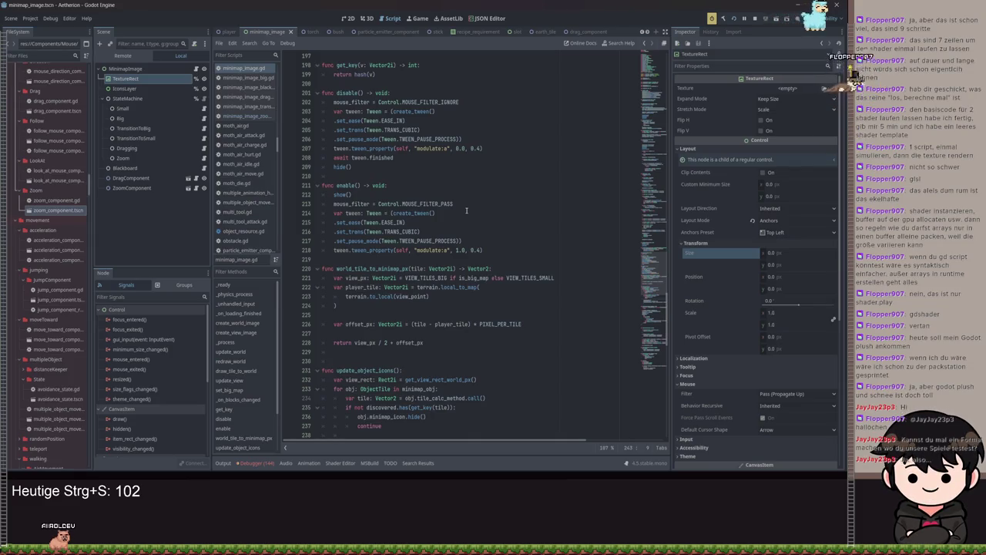
Inspect update_view's blit_rect call into Vector2i.ZERO and the blank line above it
scroll(467, 224, "up", 1)
scroll(468, 228, "up", 4)
scroll(470, 223, "up", 2)
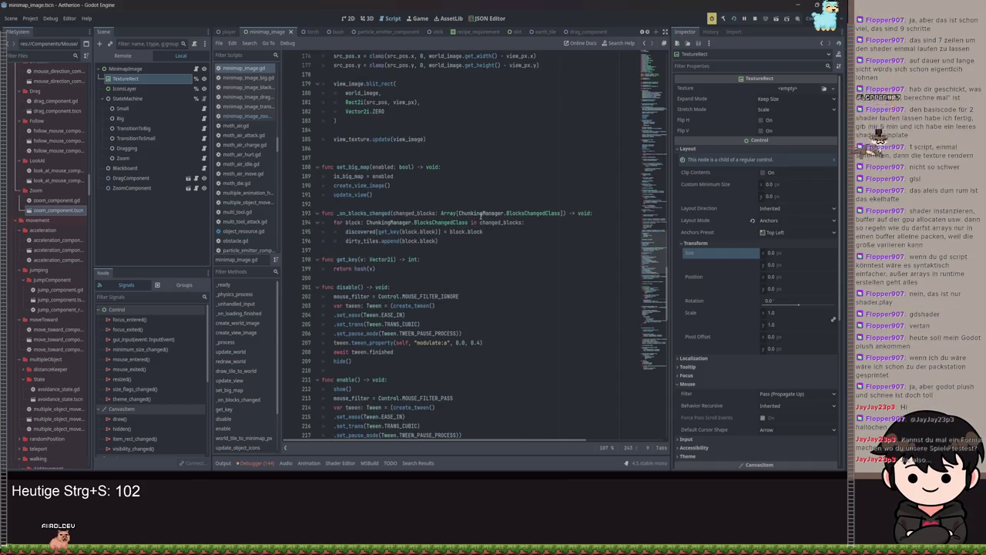
left_click_drag(383, 111, 347, 112)
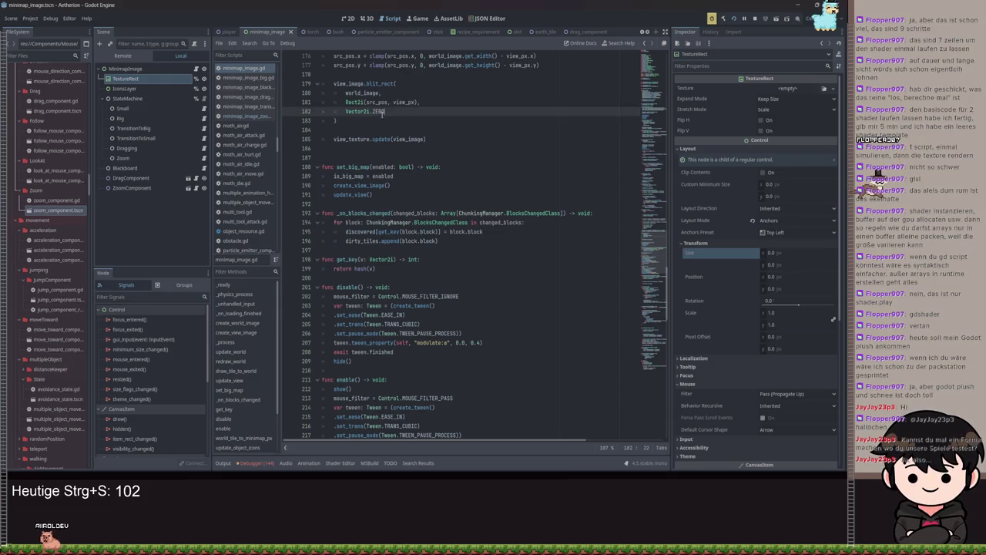
left_click(361, 121)
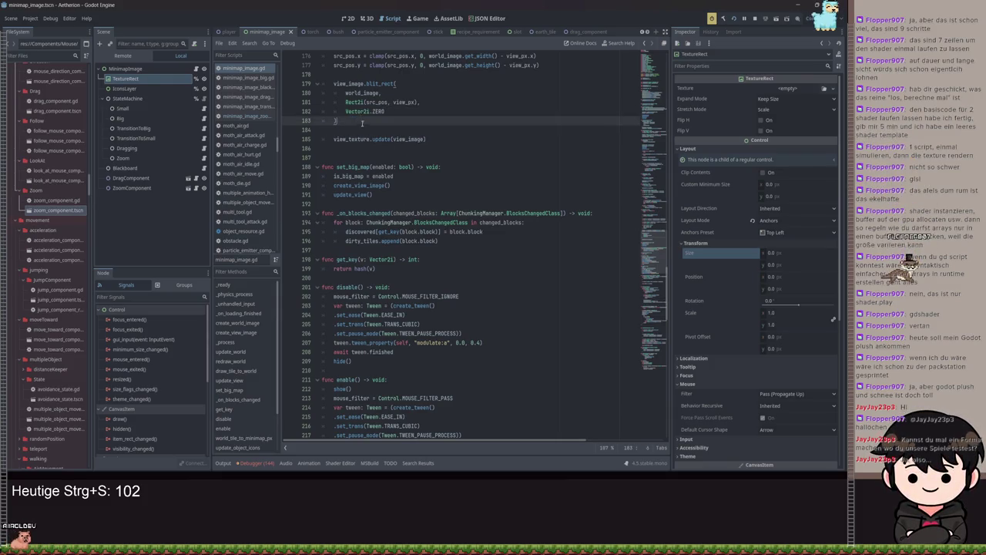
scroll(366, 129, "up", 4)
scroll(456, 177, "up", 1)
scroll(456, 177, "up", 2)
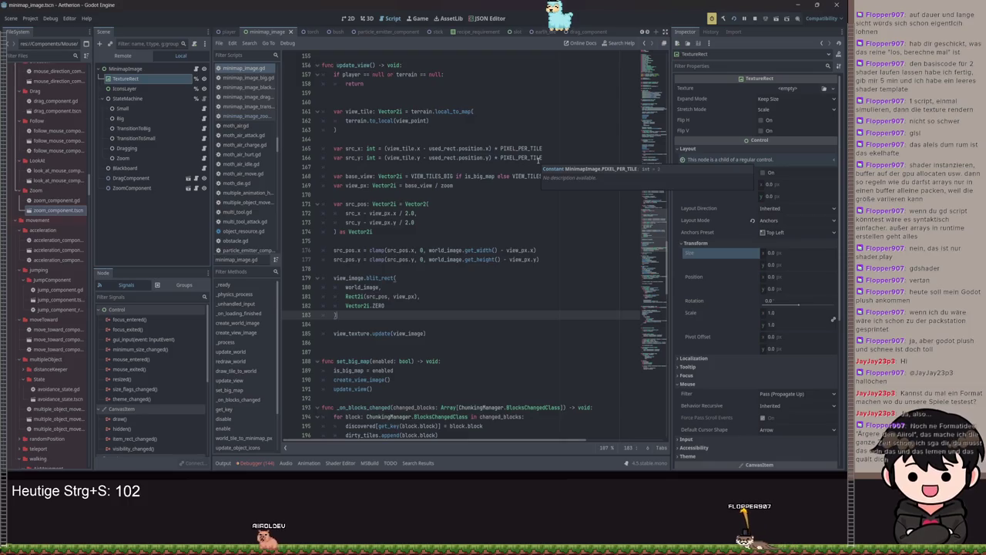
left_click(497, 167)
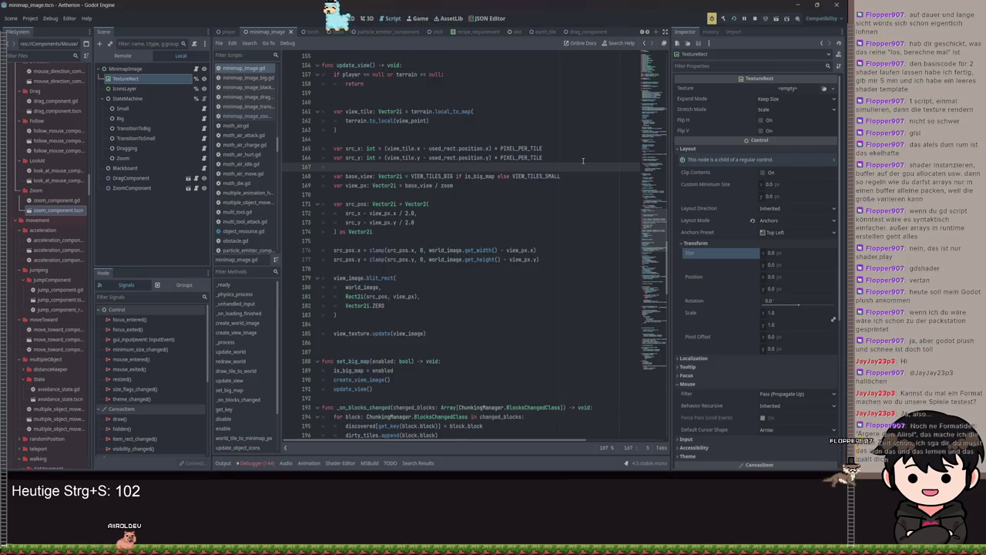
scroll(493, 270, "down", 1)
scroll(474, 305, "up", 1)
scroll(493, 303, "up", 7)
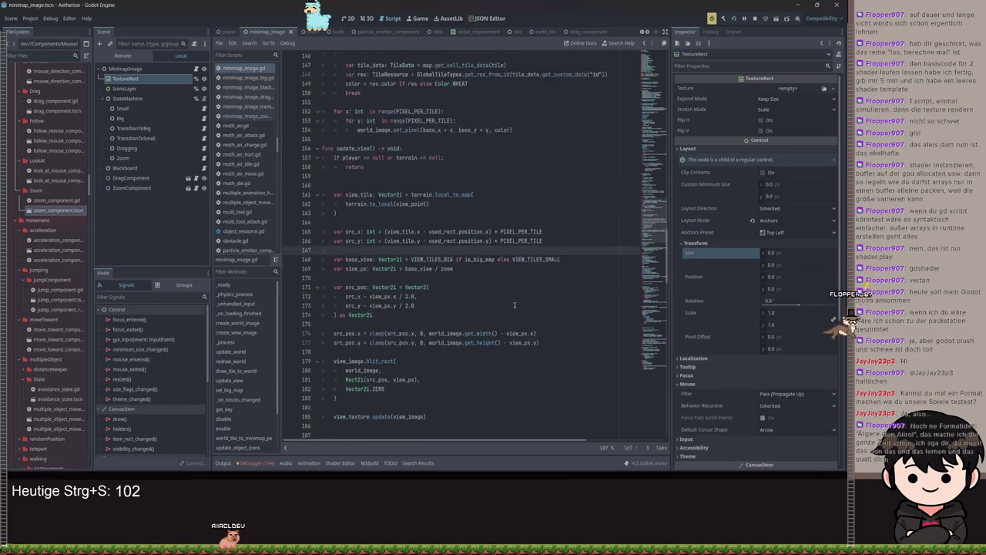
Change line 154 to set_pixel(base_x * zoom + x, base_y * zoom + y, color) and save
scroll(526, 302, "up", 3)
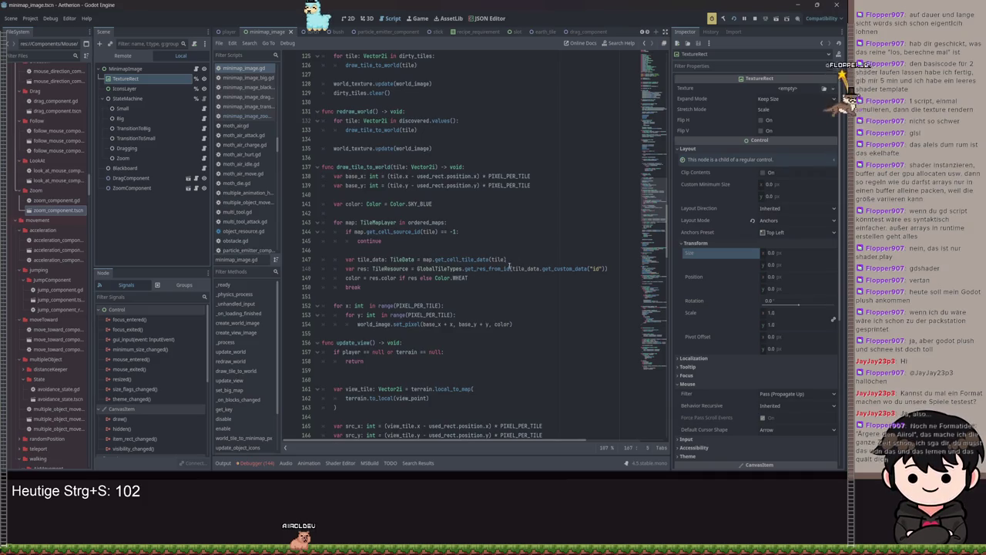
left_click(549, 184)
left_click(358, 176)
left_click(444, 325)
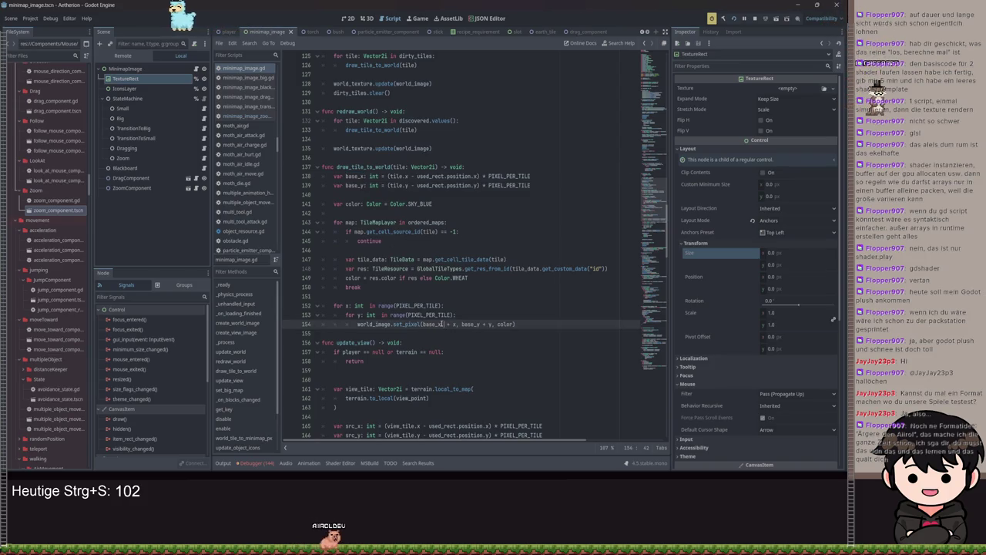
type("* zoom")
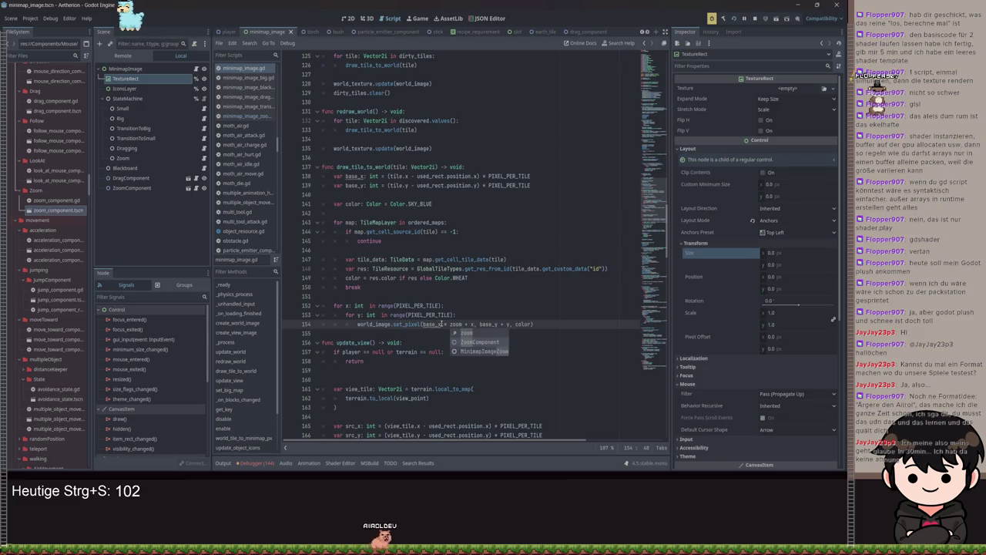
key("ctrl+Right")
key("ctrl+Right")
key("ctrl+Right")
type("* z")
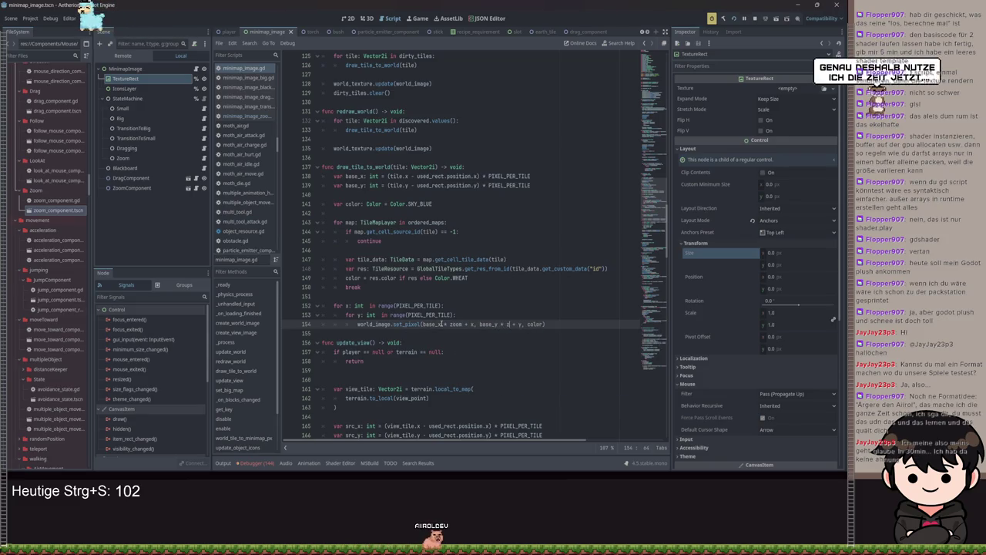
key("Return")
key("ctrl+s")
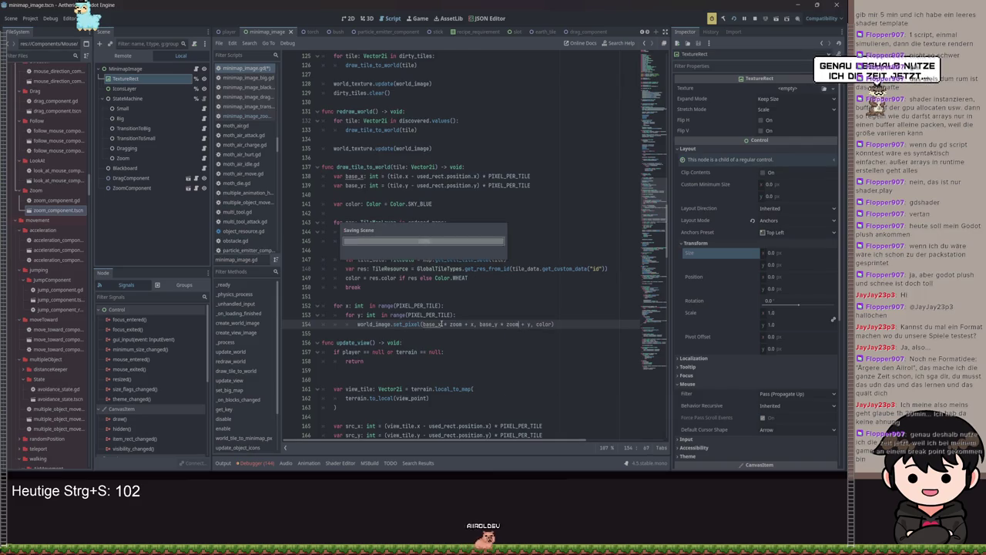
Run the game and check the zoom-scaled minimap while moving and jumping the player, then stop and save
key("F5")
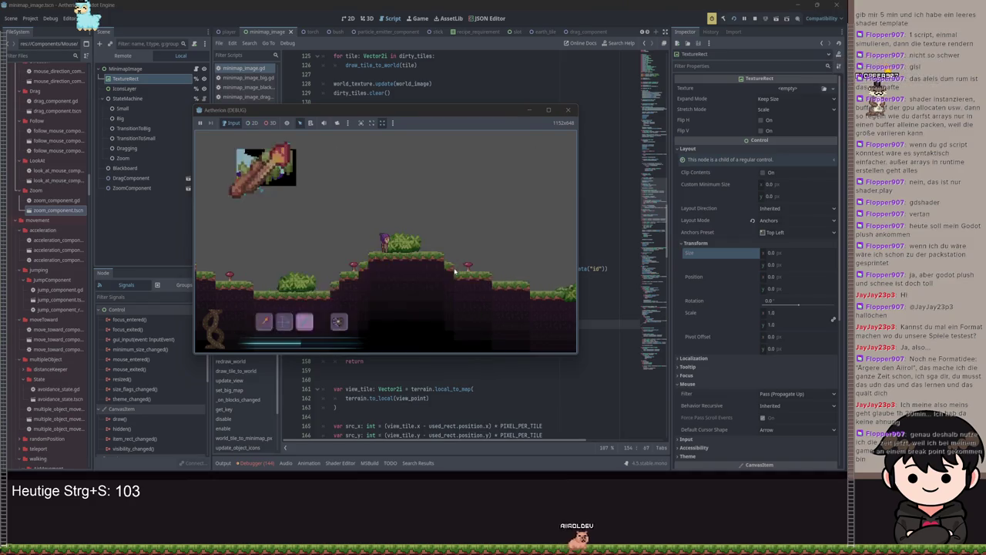
left_click(523, 112)
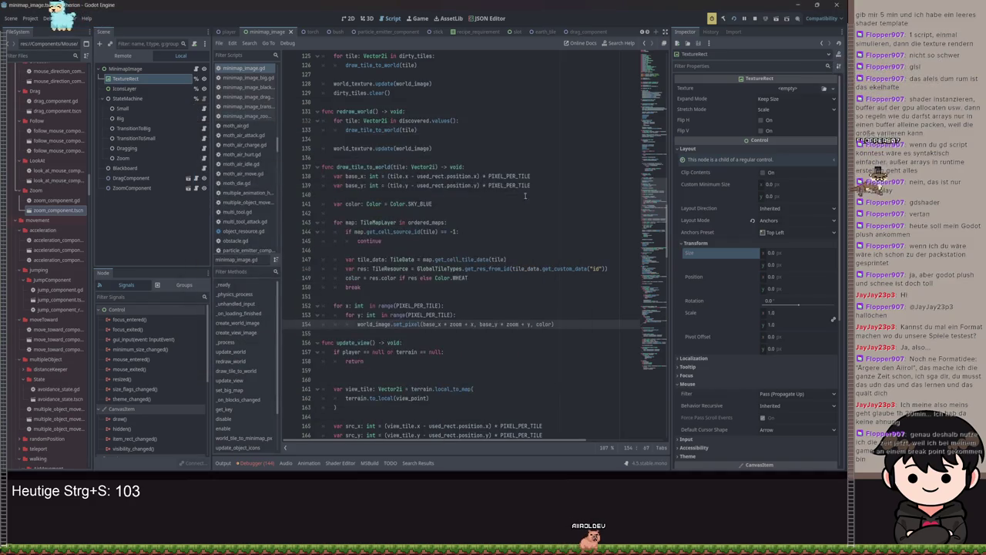
left_click(542, 296)
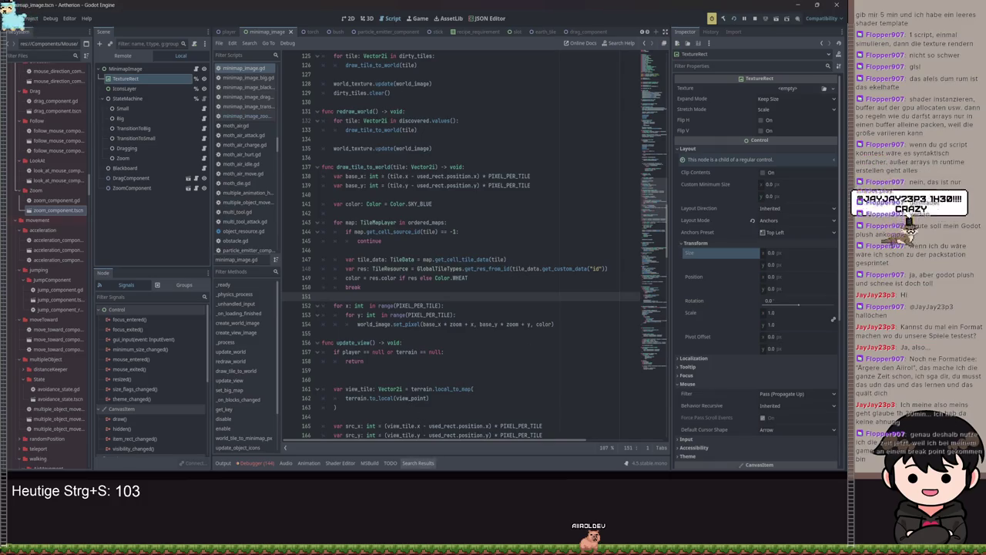
left_click(439, 456)
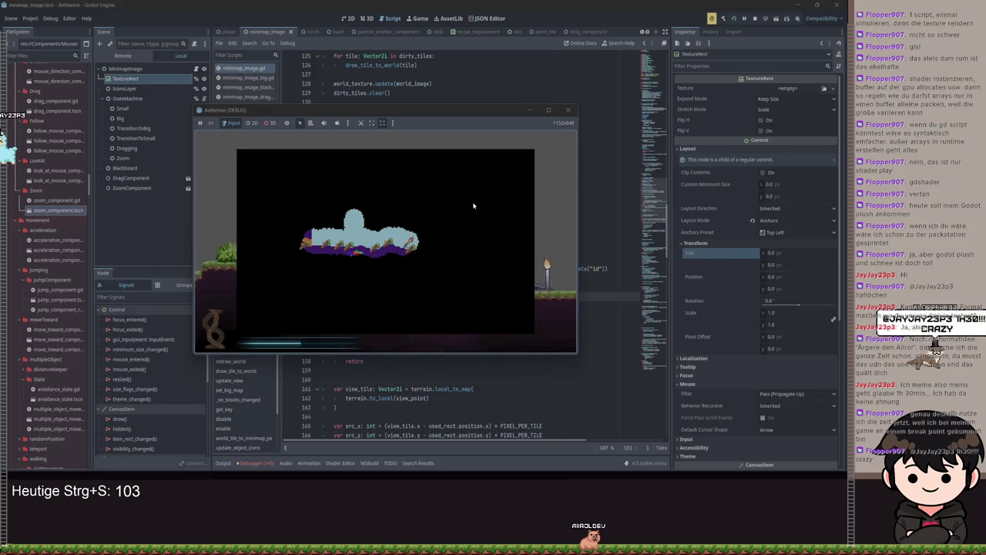
key("Escape")
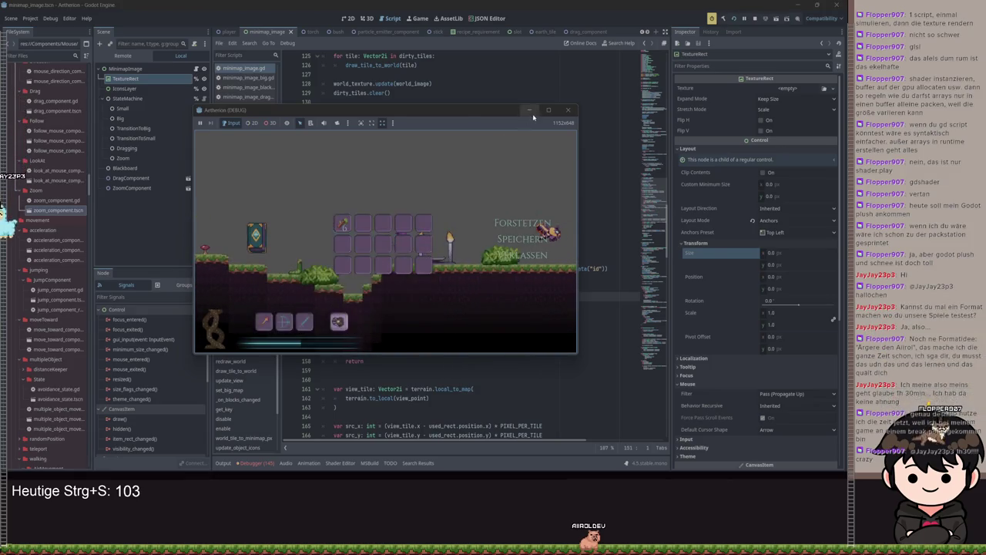
key("alt+Tab")
left_click(546, 228)
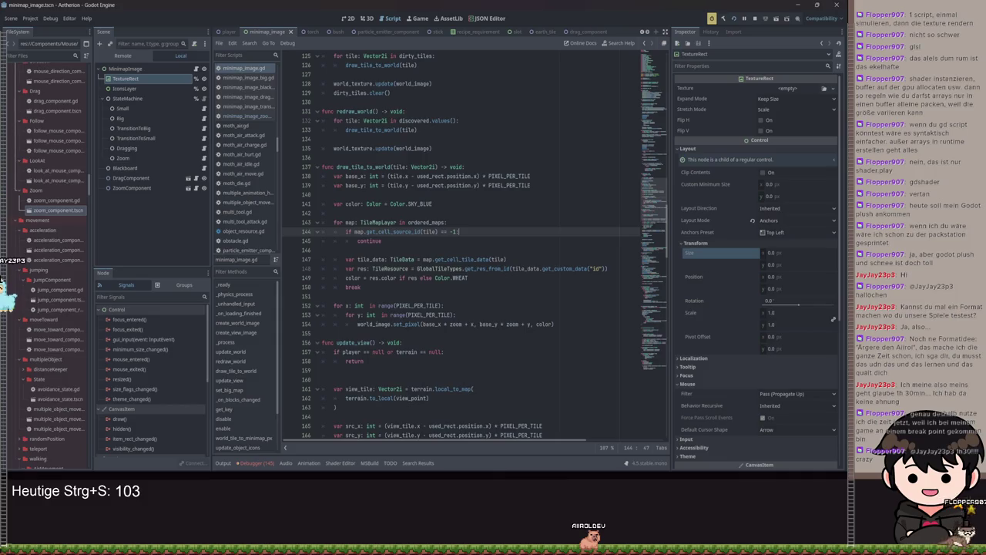
key("alt+Tab")
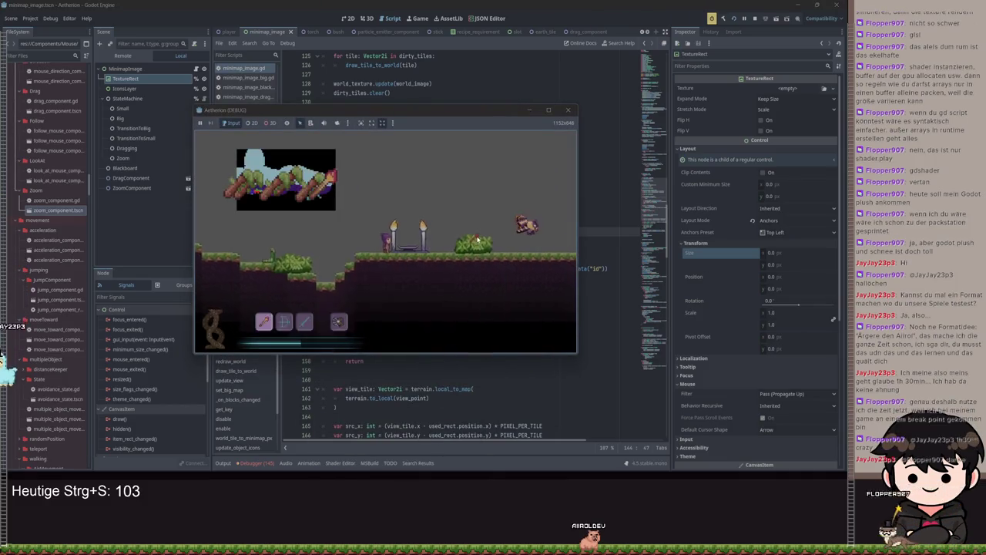
key("d")
key("space")
key("m")
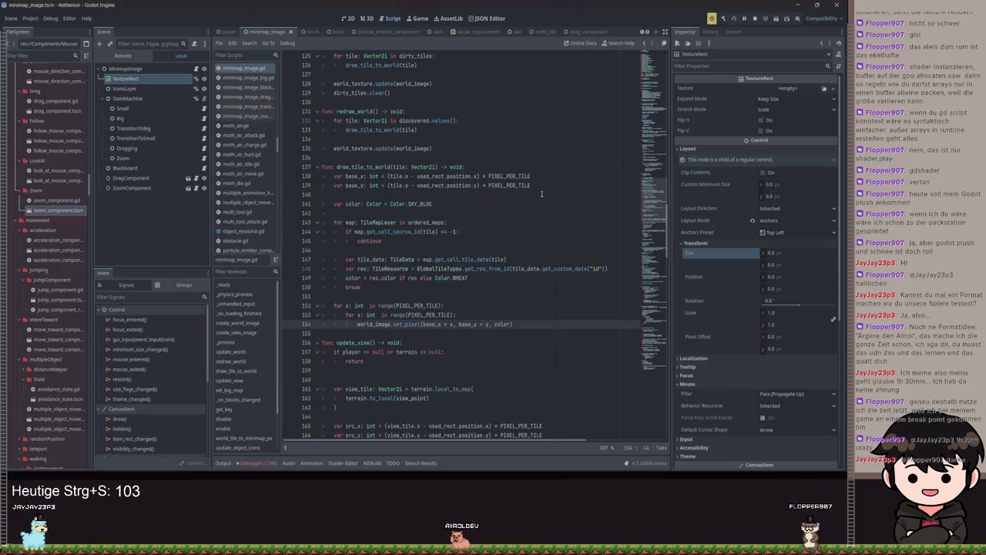
key("ctrl+s")
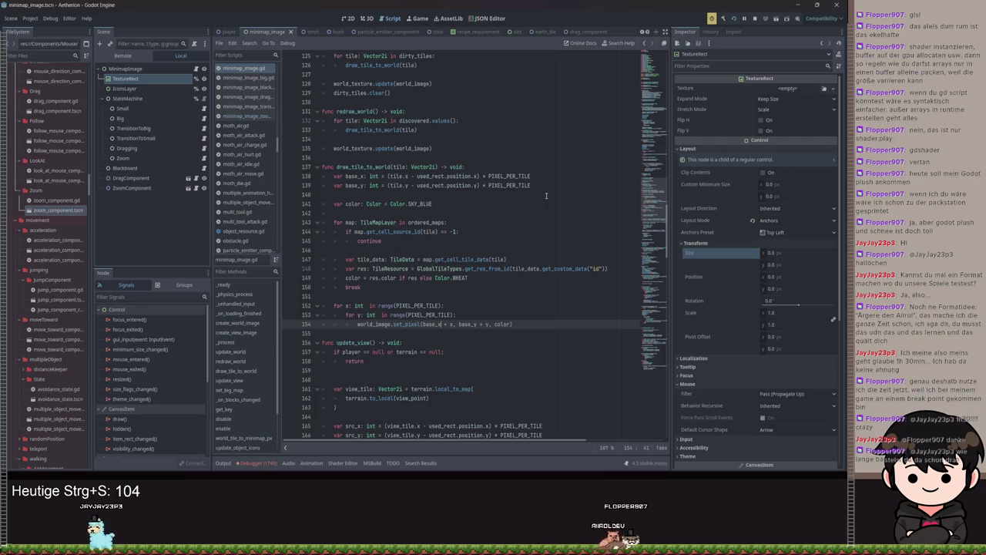
Review the unscaled base_x and base_y offset lines in draw_tile_to_world, then scroll down to update_view
left_click(443, 277)
scroll(408, 232, "up", 2)
left_click(543, 230)
left_click(557, 241)
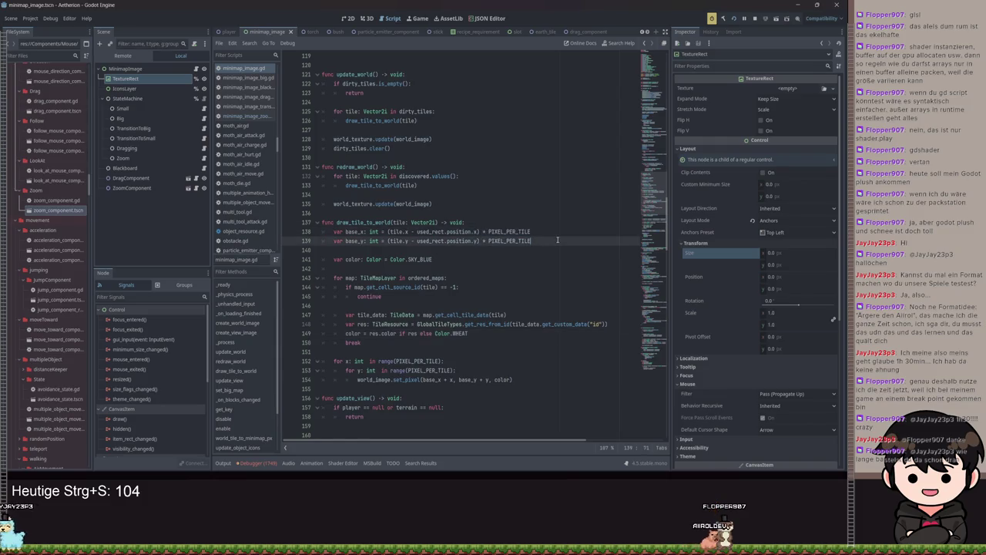
left_click_drag(546, 238, 373, 232)
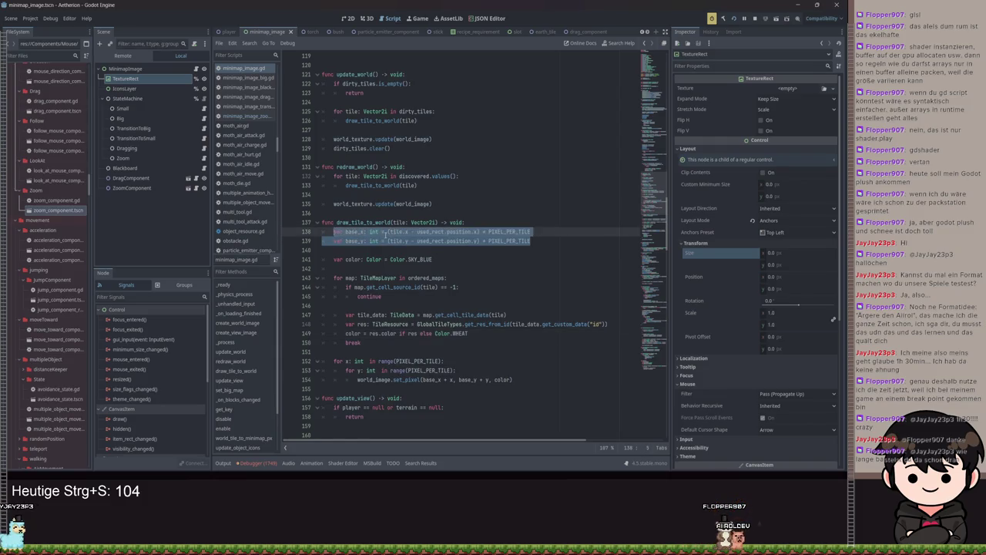
left_click(385, 233)
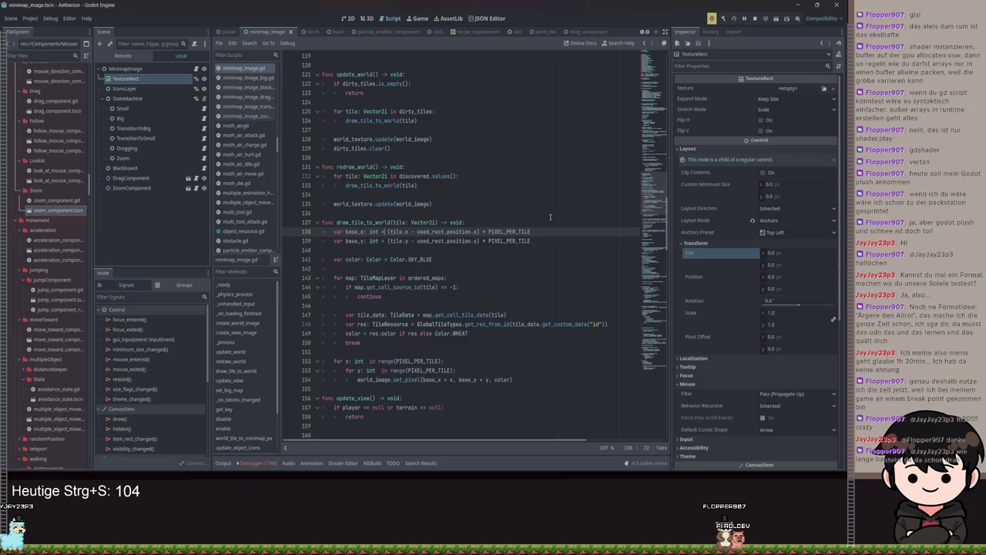
scroll(513, 293, "down", 6)
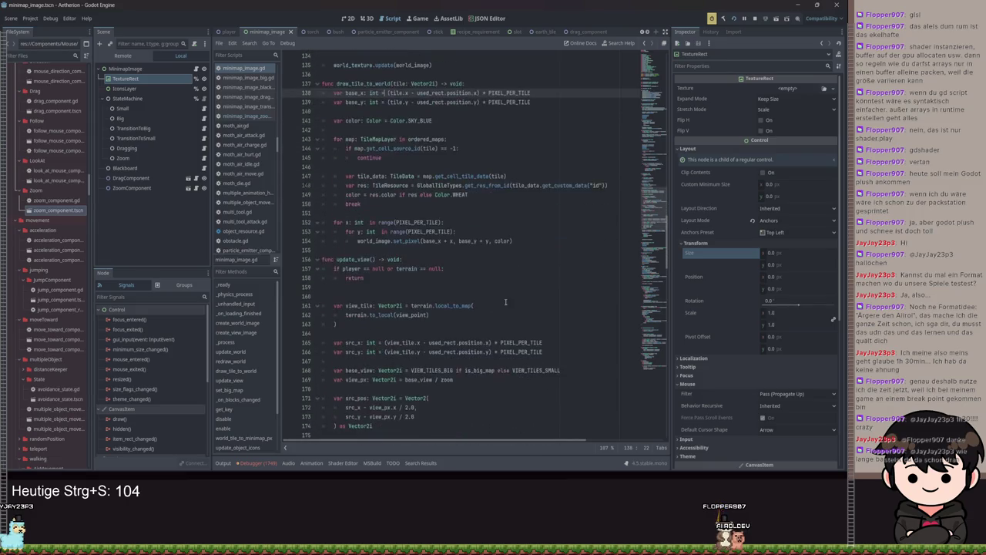
scroll(506, 302, "down", 1)
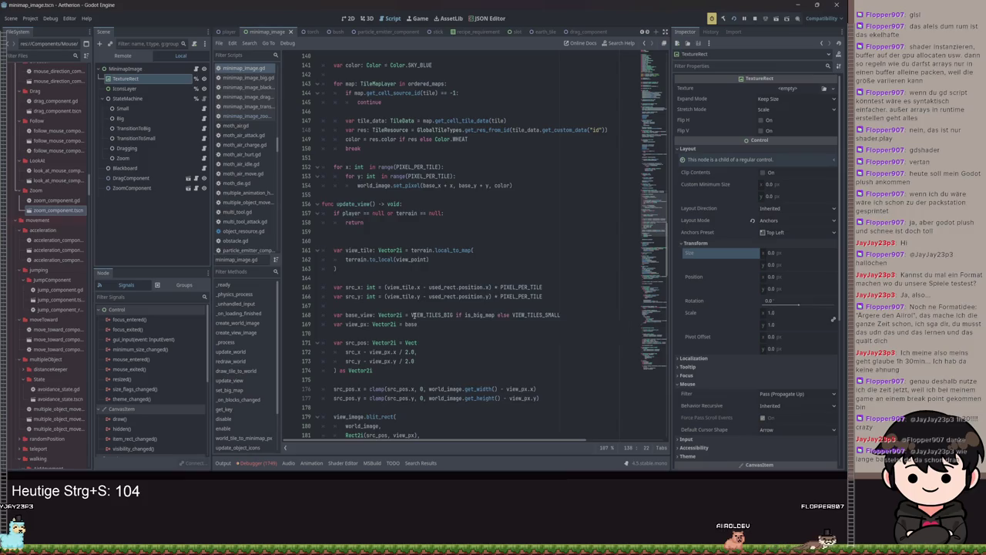
scroll(416, 318, "down", 1)
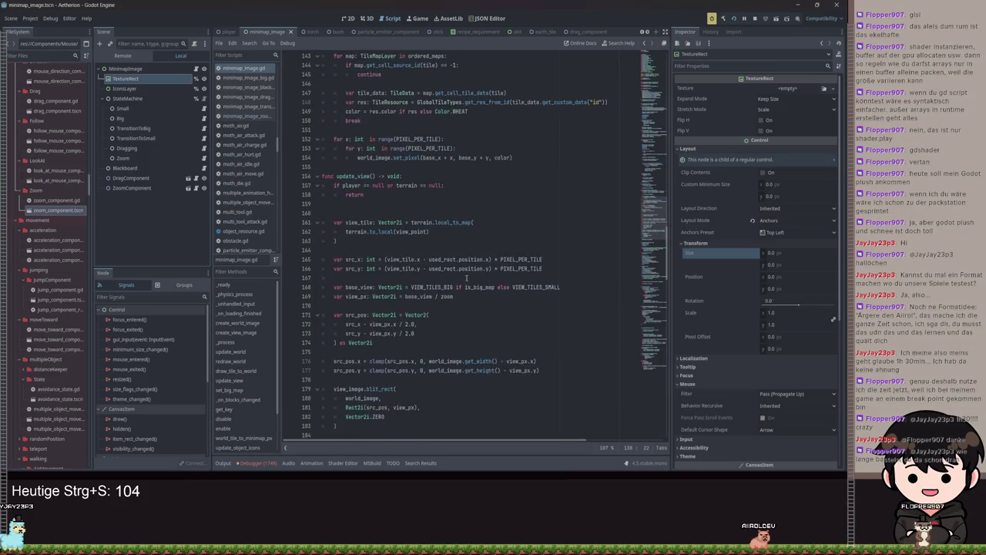
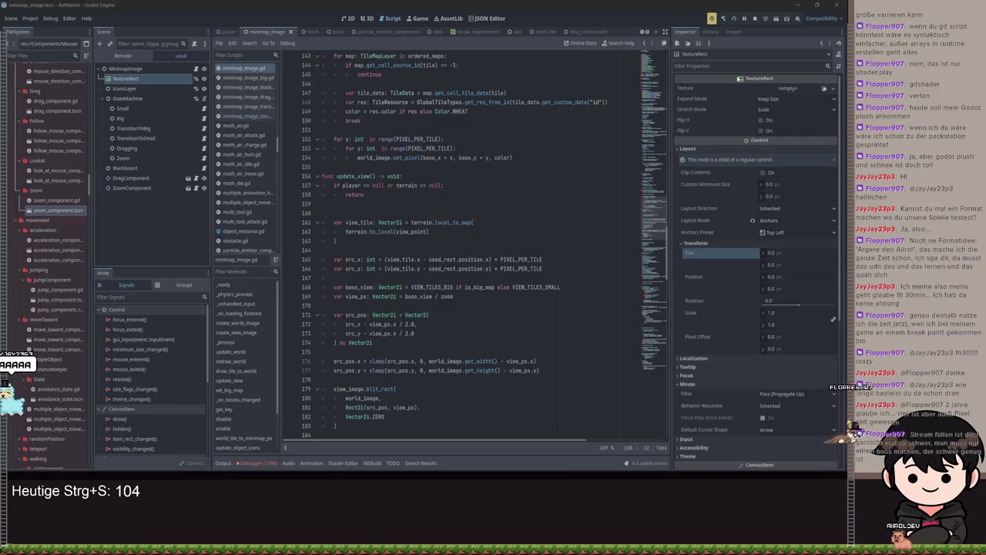
Below the blit_rect call, start a view_image.resize call with width times zoom
scroll(489, 231, "up", 10)
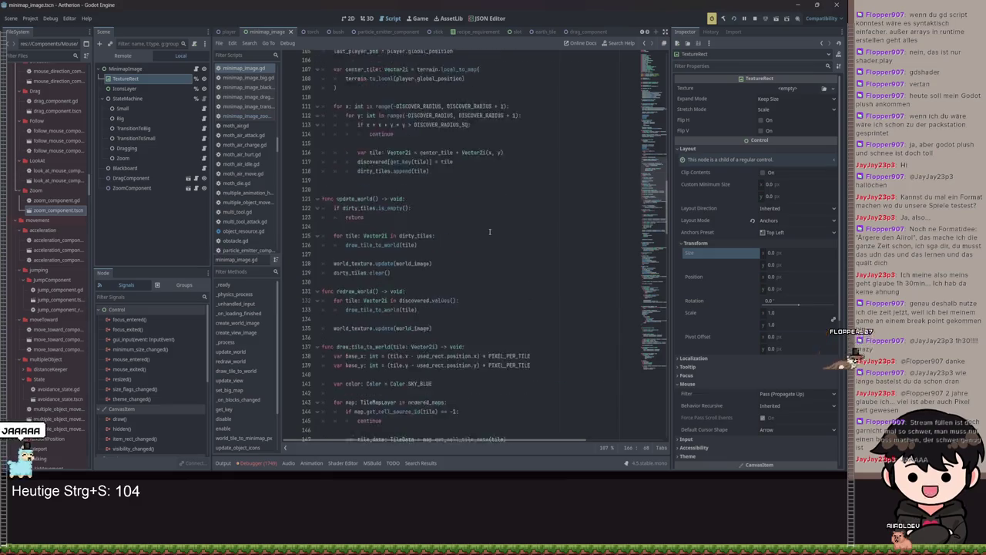
scroll(489, 231, "up", 12)
scroll(449, 222, "up", 2)
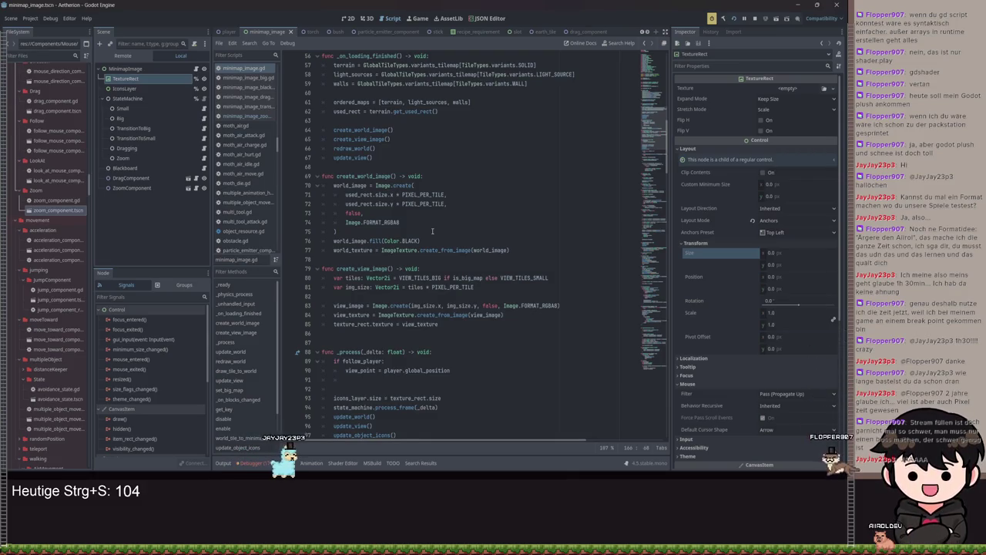
left_click(502, 220)
scroll(503, 213, "up", 7)
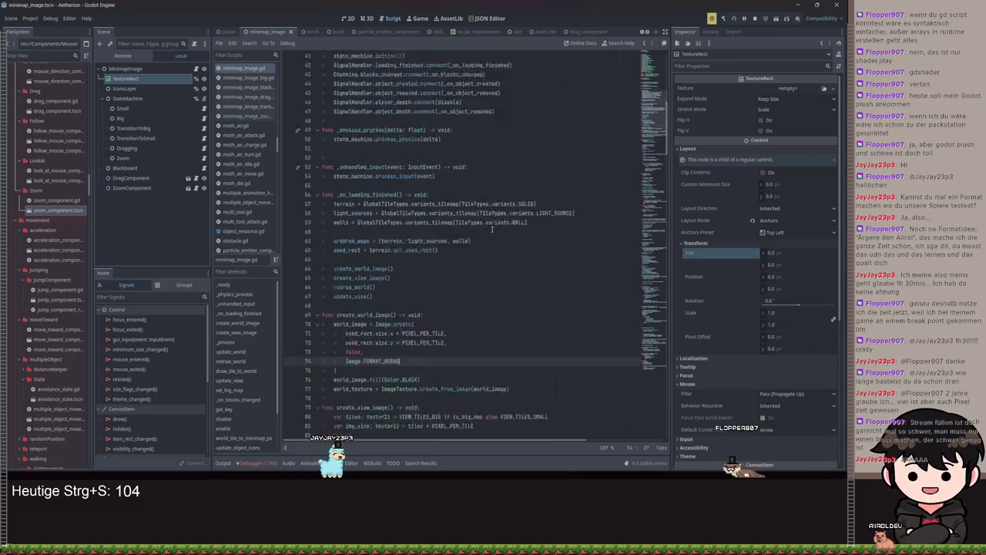
scroll(500, 204, "down", 19)
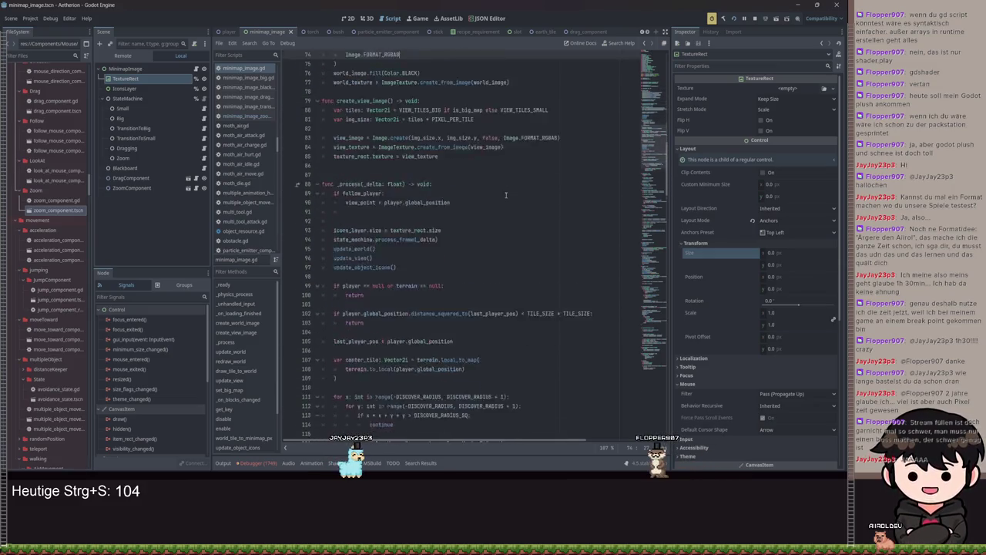
scroll(482, 205, "down", 2)
scroll(470, 230, "down", 10)
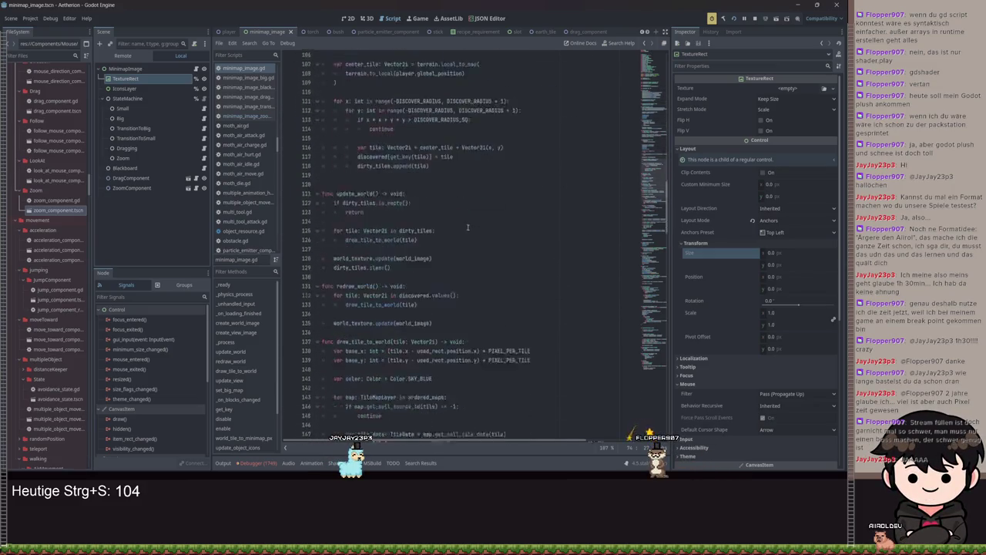
left_click(380, 346)
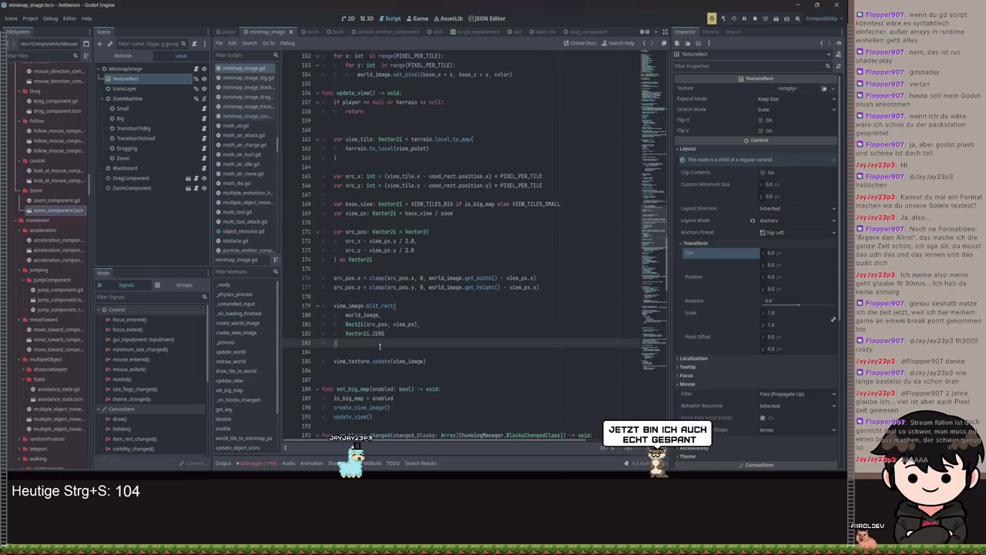
key("Return")
type("vi")
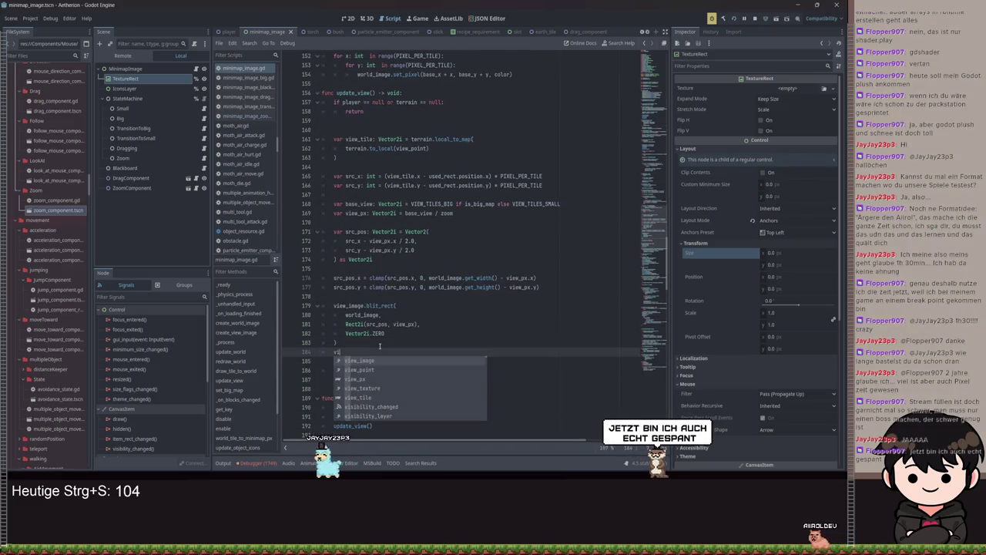
type("ew_image.resize(")
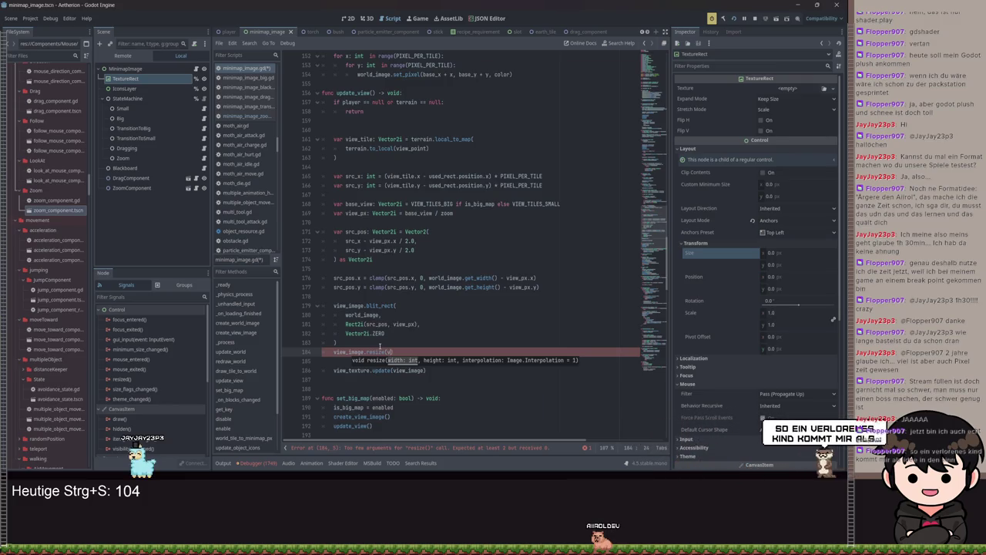
type("view_image.get_")
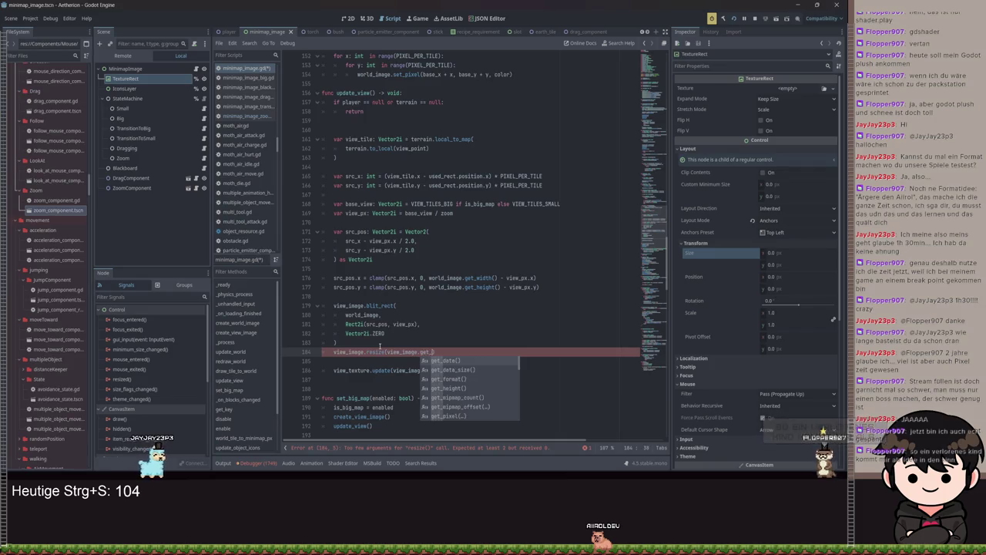
type("width() * zoo")
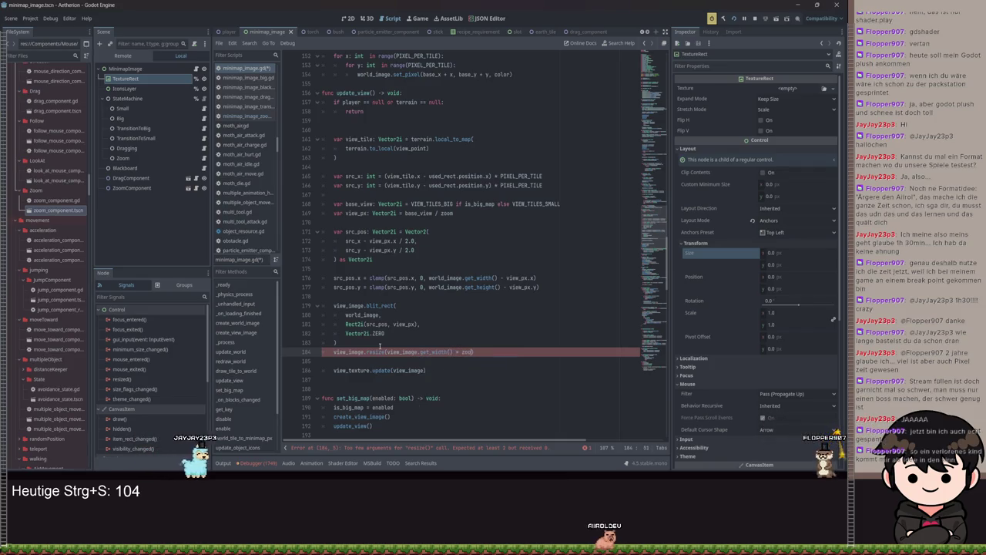
type("m, view_image.get_s")
Finish the resize with get_height() * zoom and Image.INTERPOLATE_NEAREST, then save and run the game
key("BackSpace")
type("h")
key("Return")
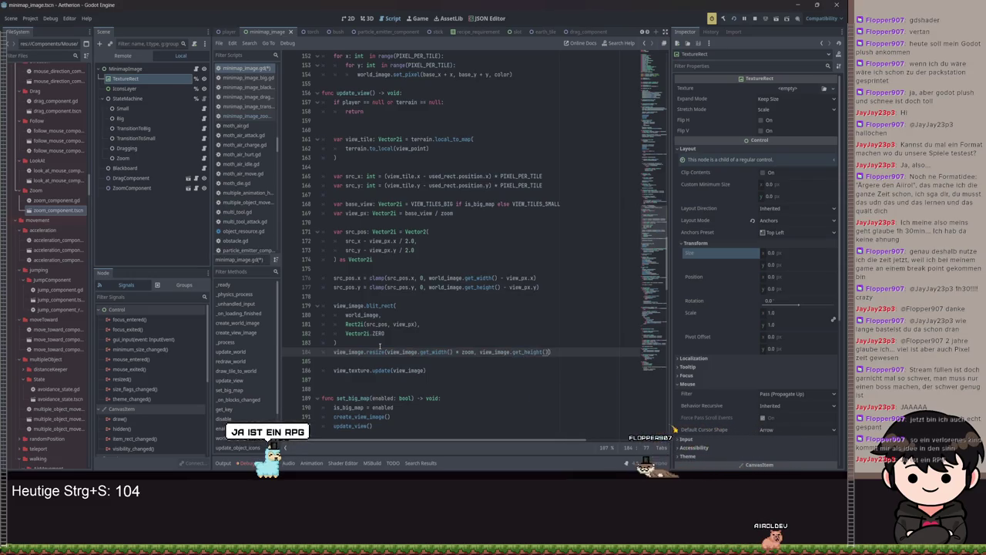
type("* zoom,")
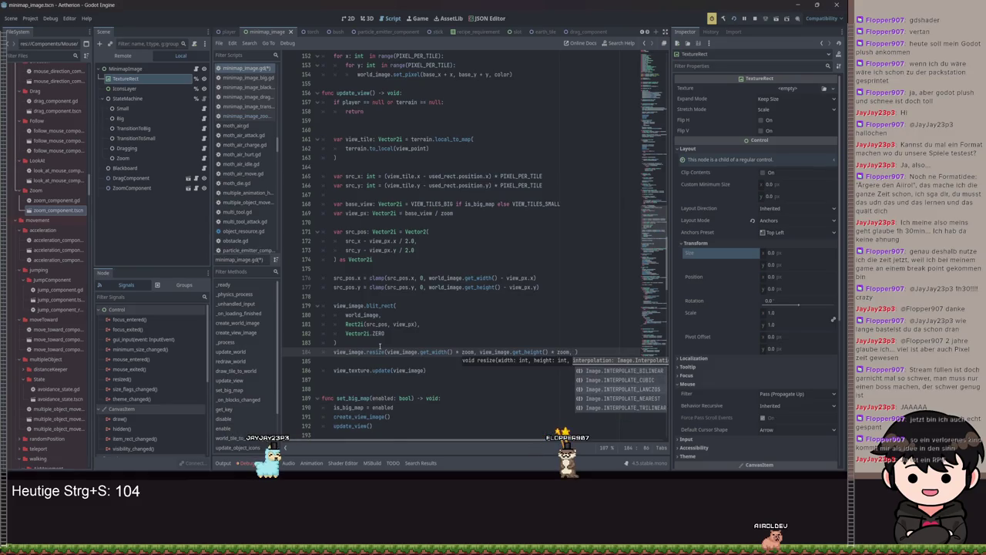
key("Down")
key("Down")
key("Down")
key("Return")
key("ctrl+s")
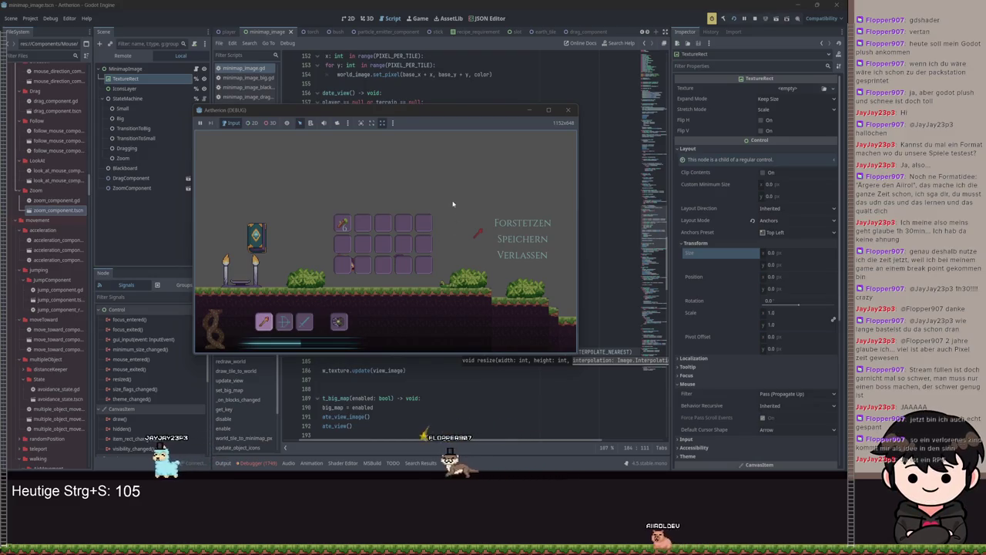
Resume the test game, walk the player right, then close the game window
left_click(523, 224)
key("d")
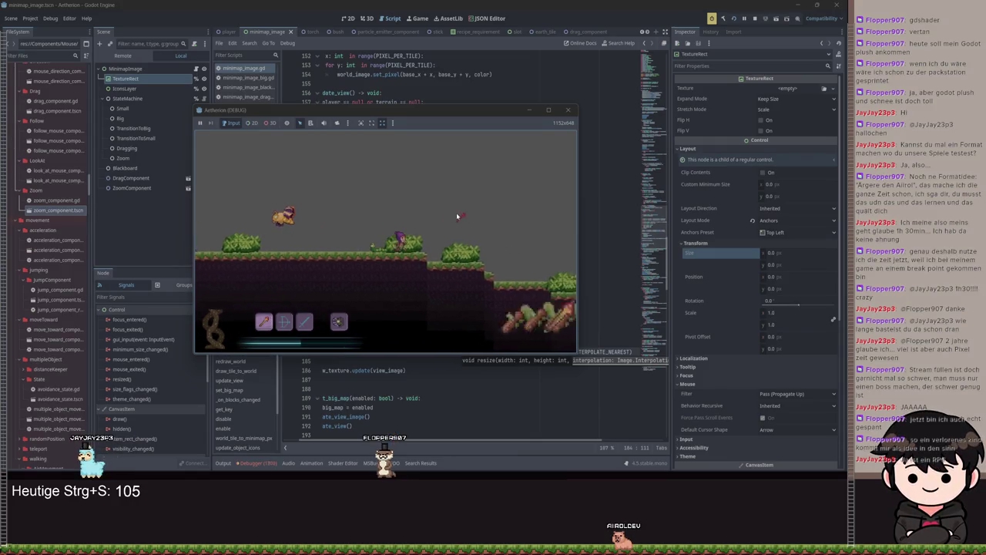
key("d")
key("alt+F4")
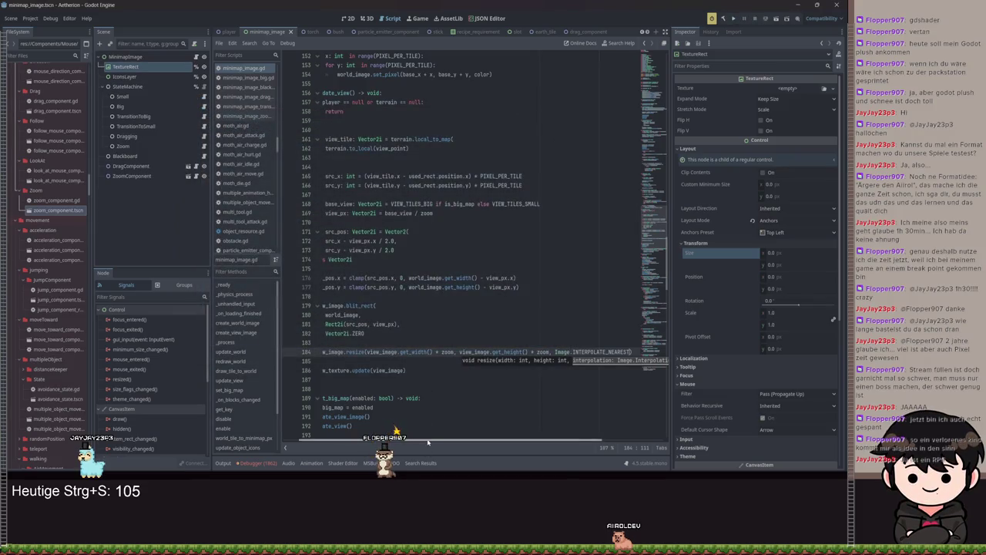
Delete the view_image.resize line from update_view and save the script
scroll(338, 389, "left", 2)
key("ctrl+BackSpace")
key("ctrl+BackSpace")
key("ctrl+BackSpace")
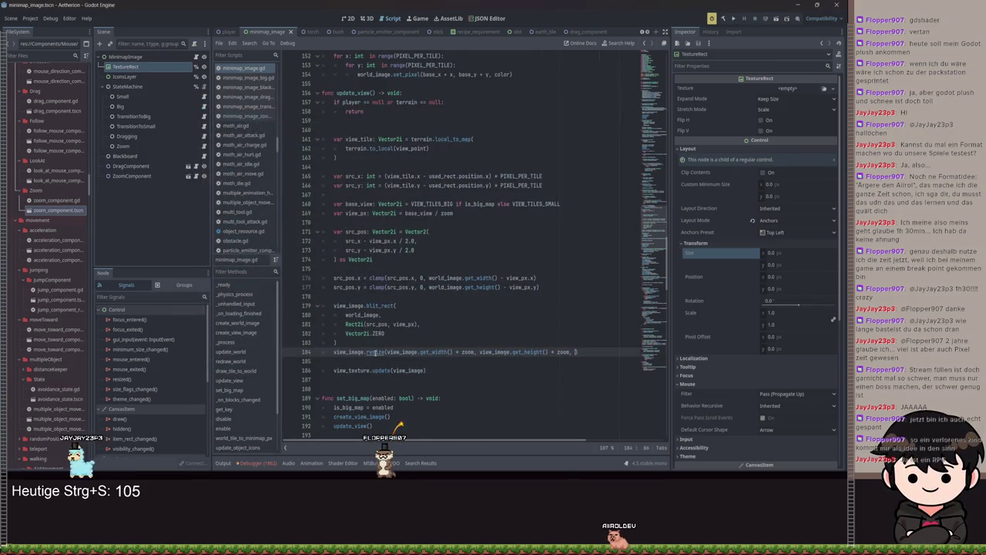
type("si")
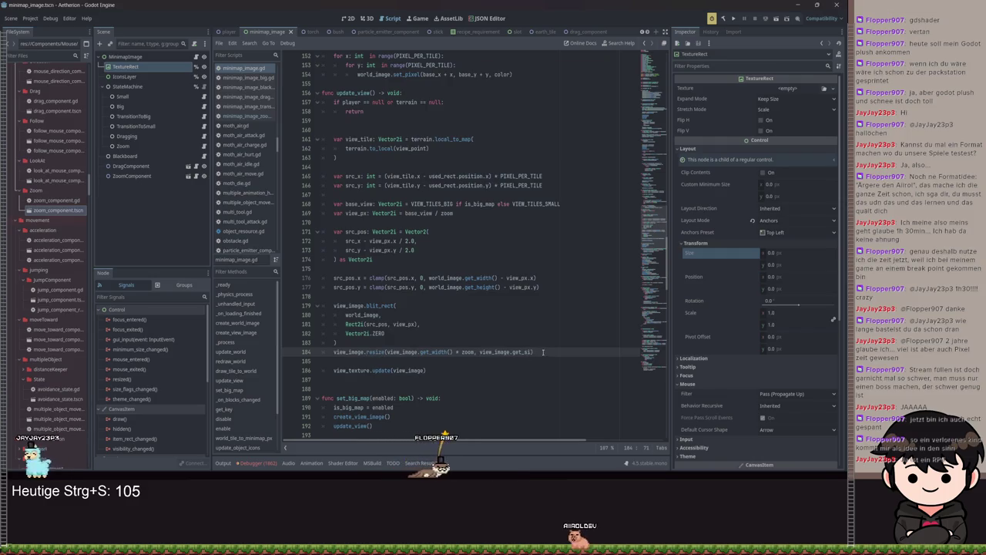
left_click_drag(533, 352, 323, 352)
key("BackSpace")
key("BackSpace")
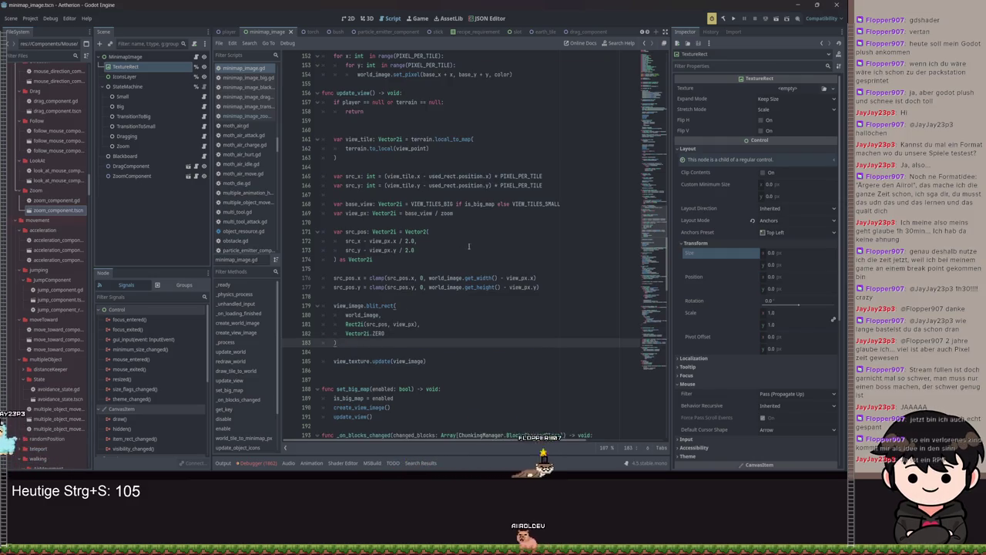
key("ctrl+s")
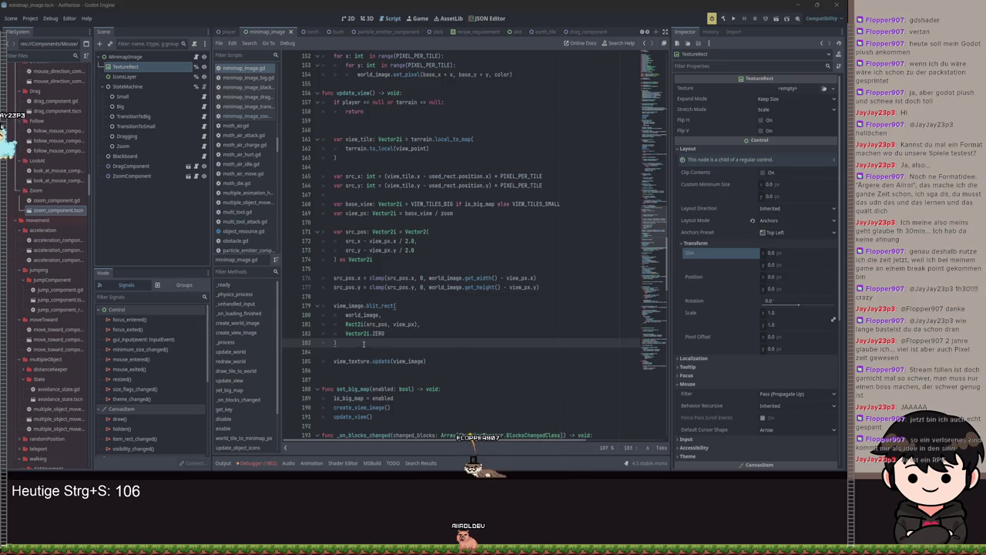
left_click_drag(357, 346, 334, 324)
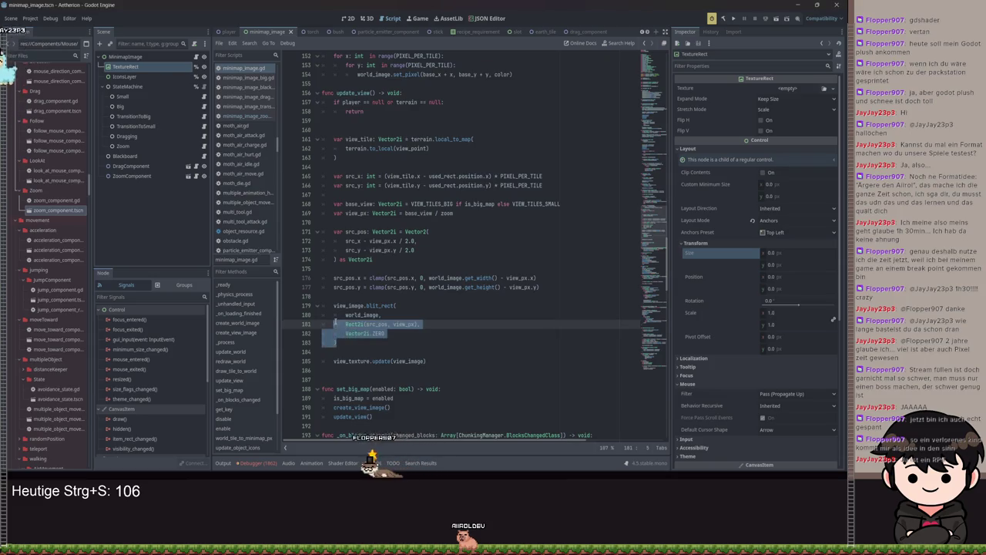
mouse_move(432, 360)
left_mouse_down()
mouse_move(339, 323)
mouse_move(334, 305)
left_mouse_up()
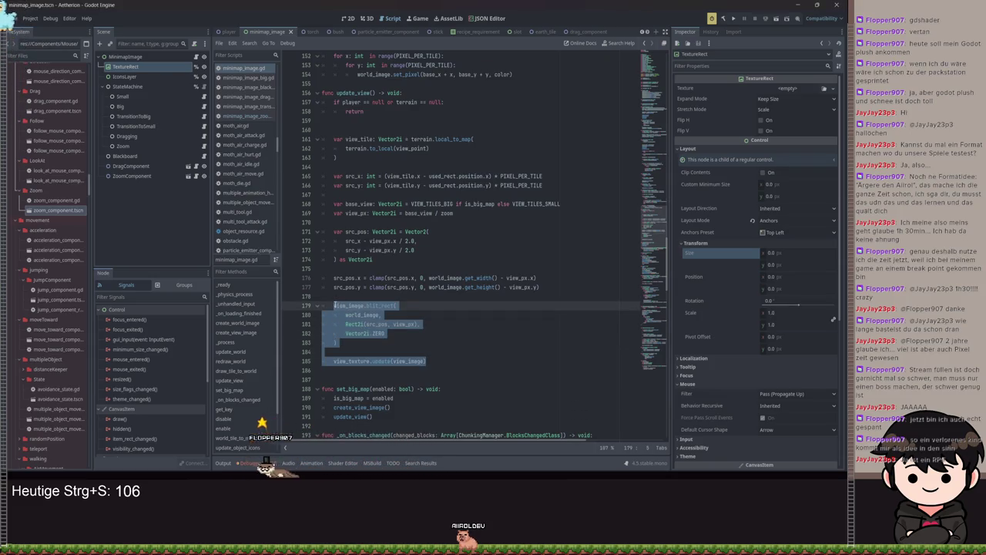
mouse_move(372, 287)
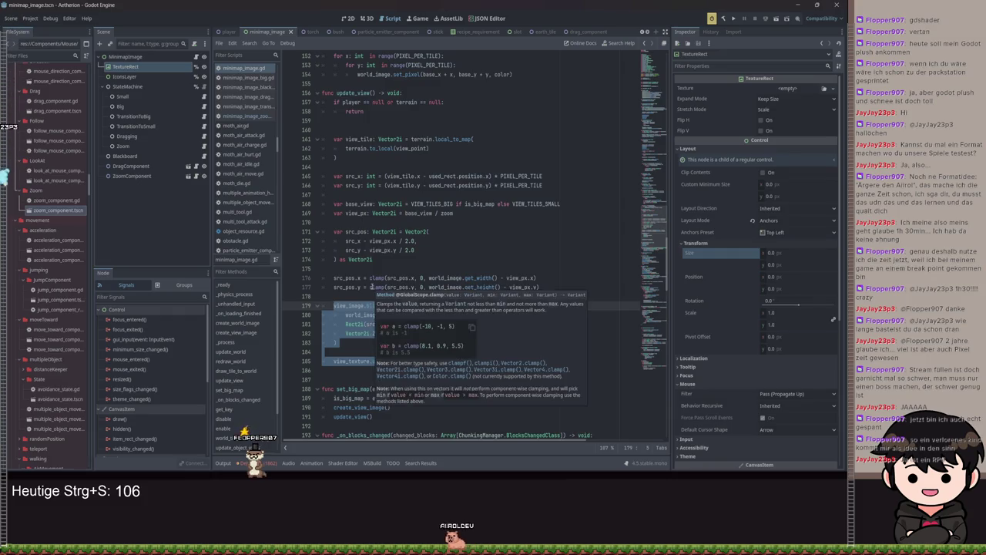
left_click(709, 67)
type("reg")
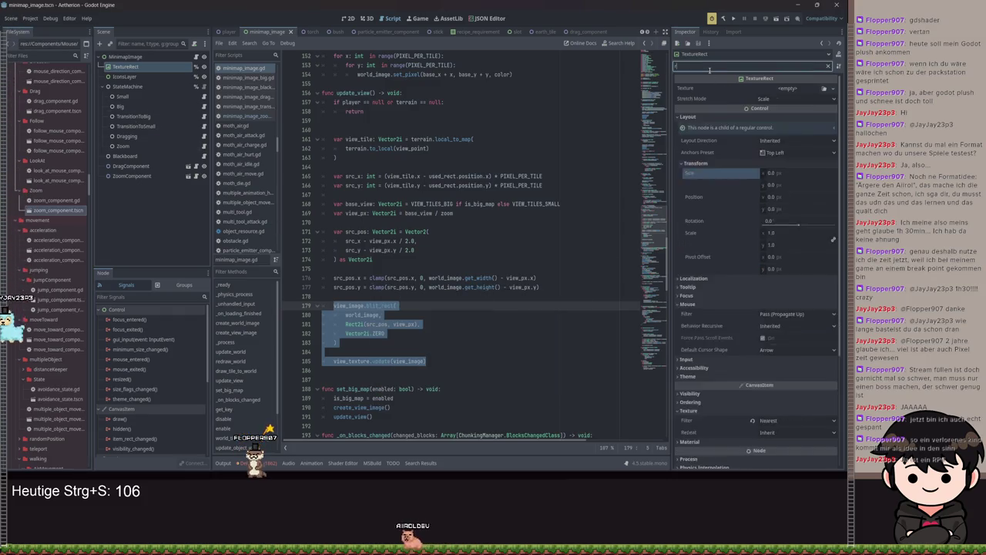
left_click(725, 103)
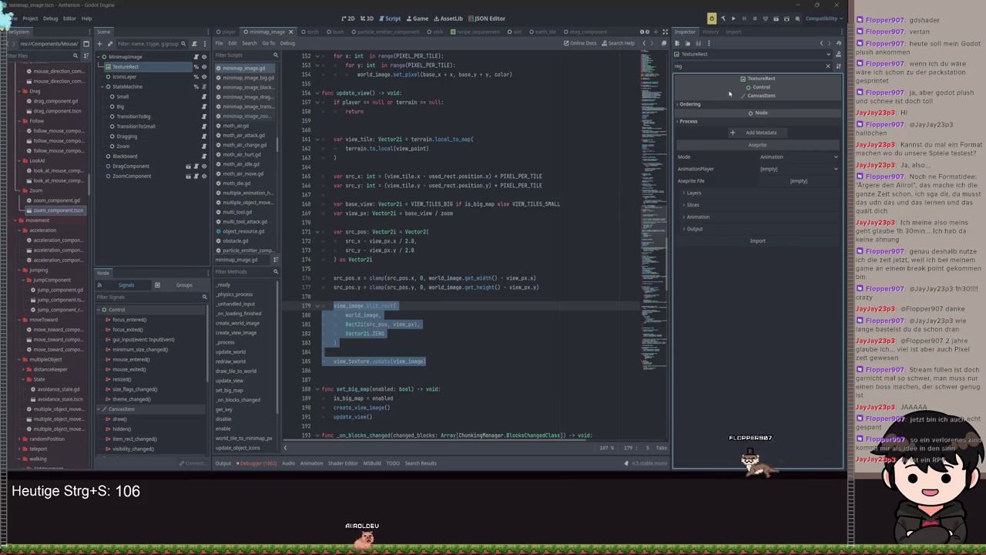
left_click(829, 66)
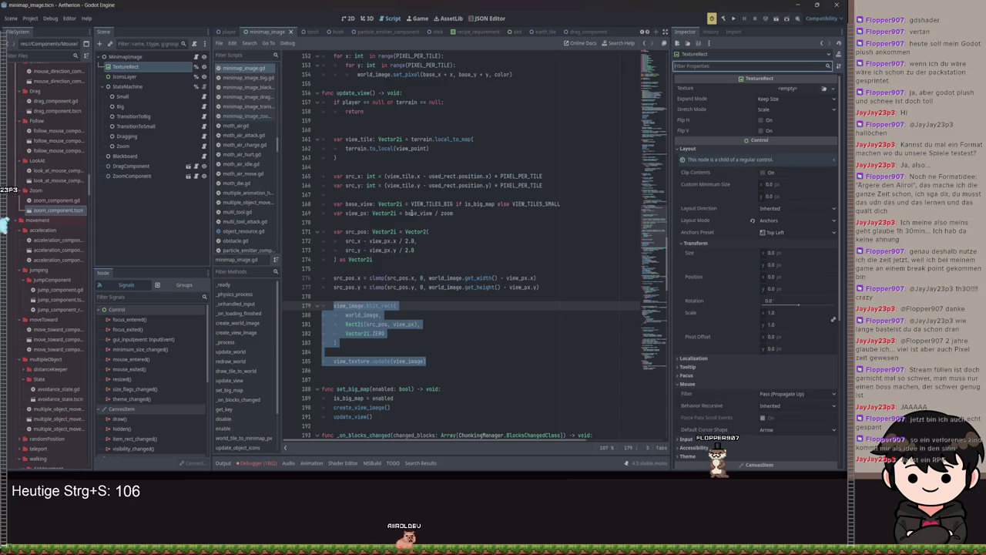
In _ready, declare var atlas: AtlasTexture = AtlasTexture.new()
scroll(410, 213, "up", 20)
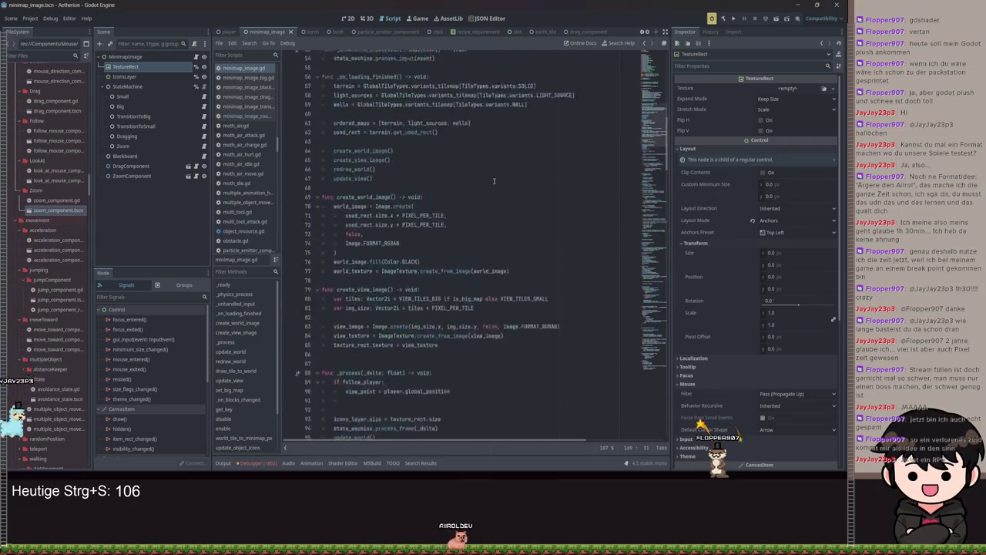
scroll(492, 180, "up", 9)
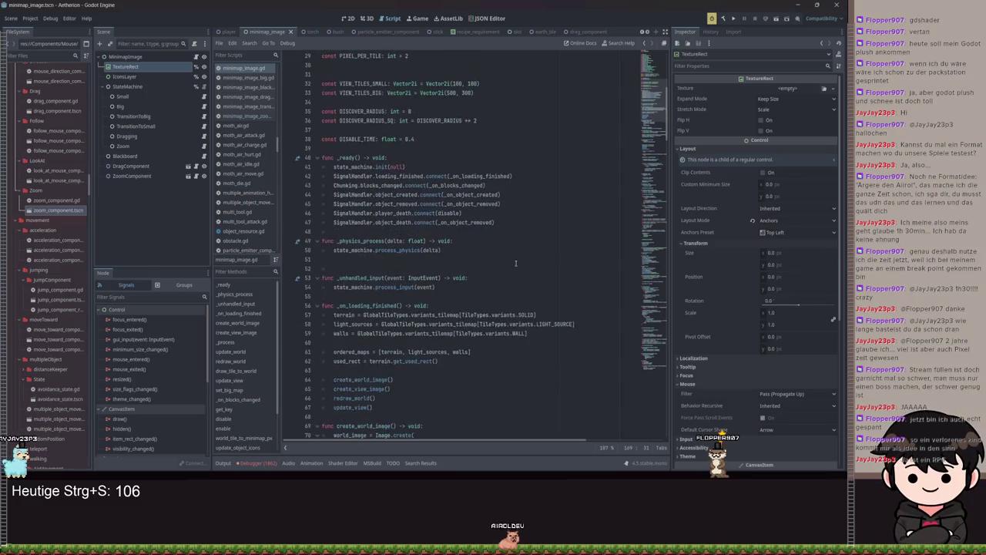
left_click(496, 218)
key("Return")
type("va")
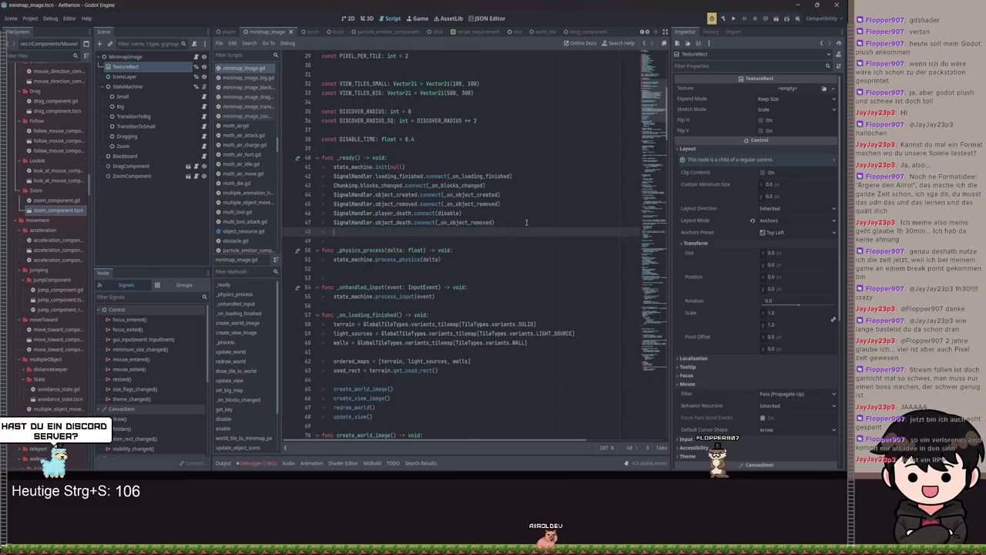
type("r atlas")
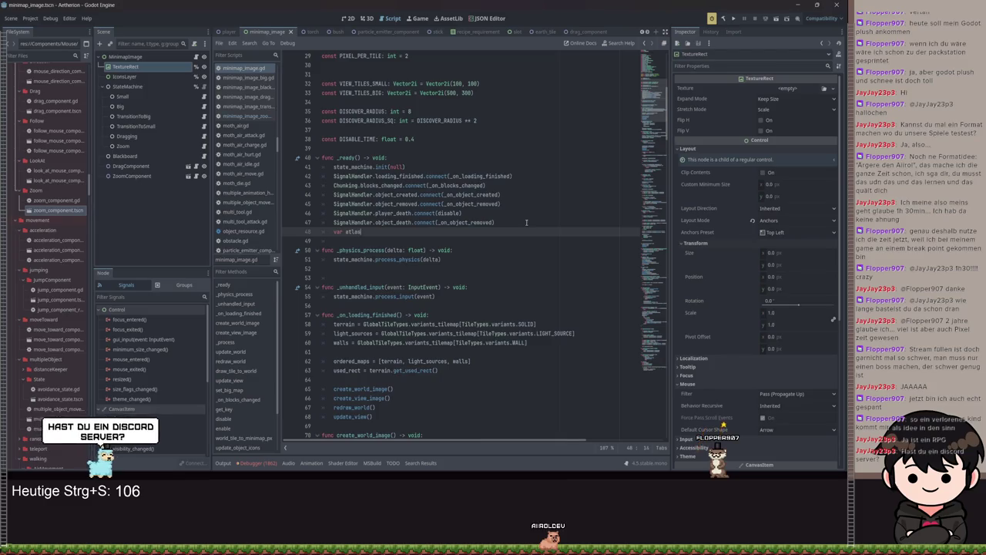
type(": At")
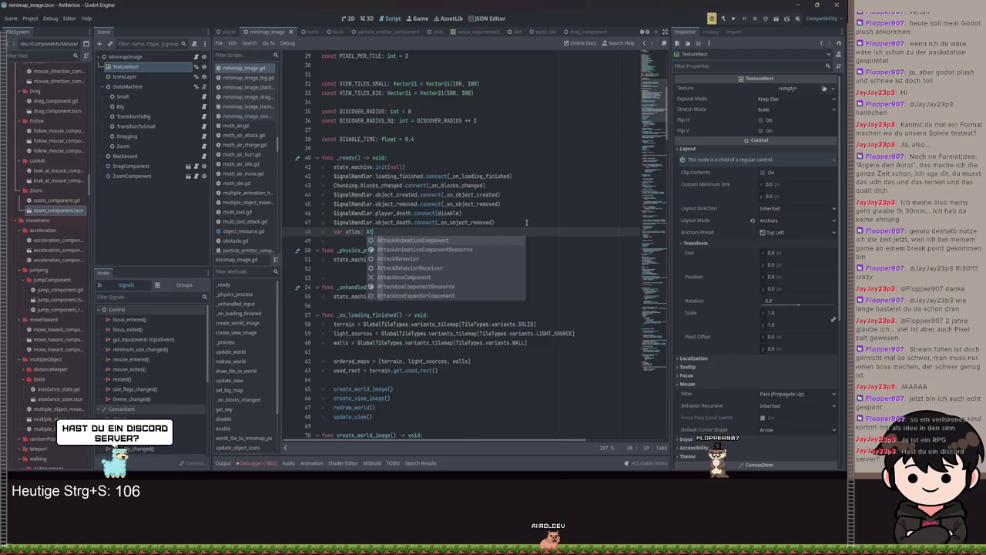
type("lasTexture = ")
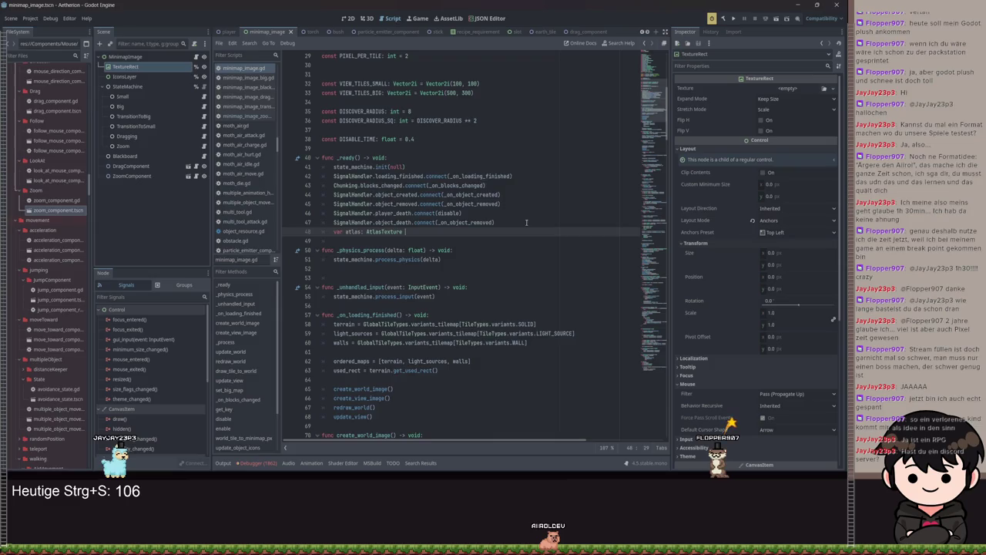
type("AtlasTexture.")
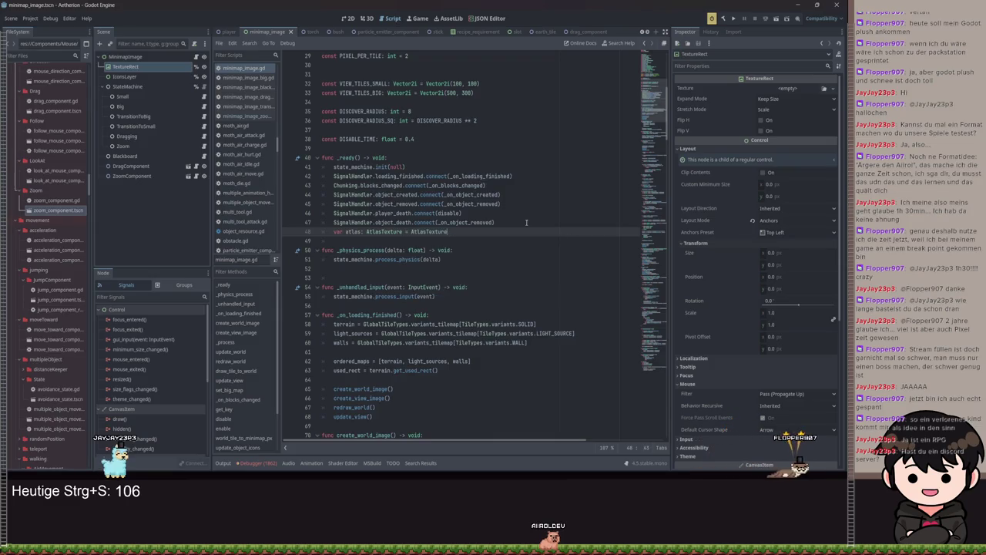
key("Return")
key("Return")
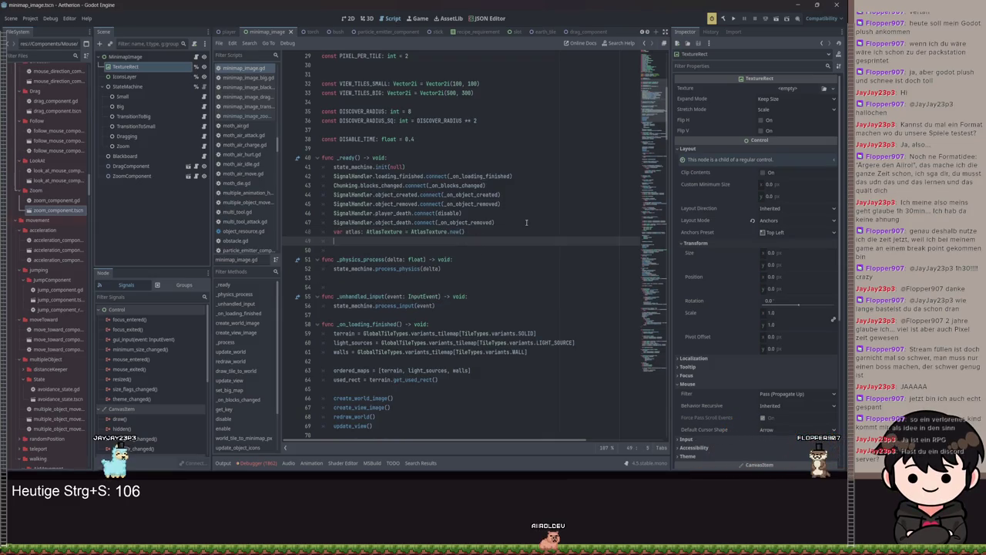
Set atlas.atlas = world_texture and texture_rect.texture = atlas, then save the script
type("atlas")
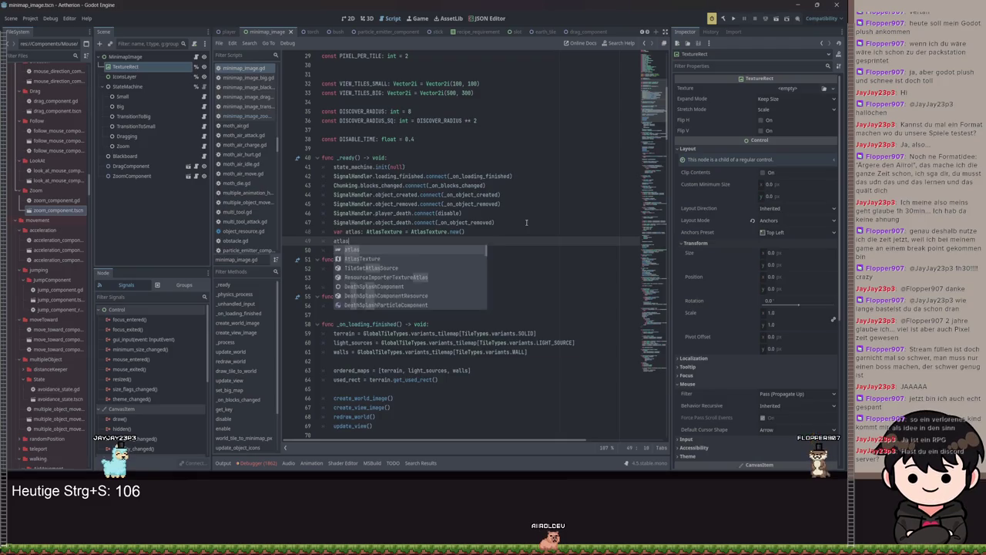
type(".atlas = wo")
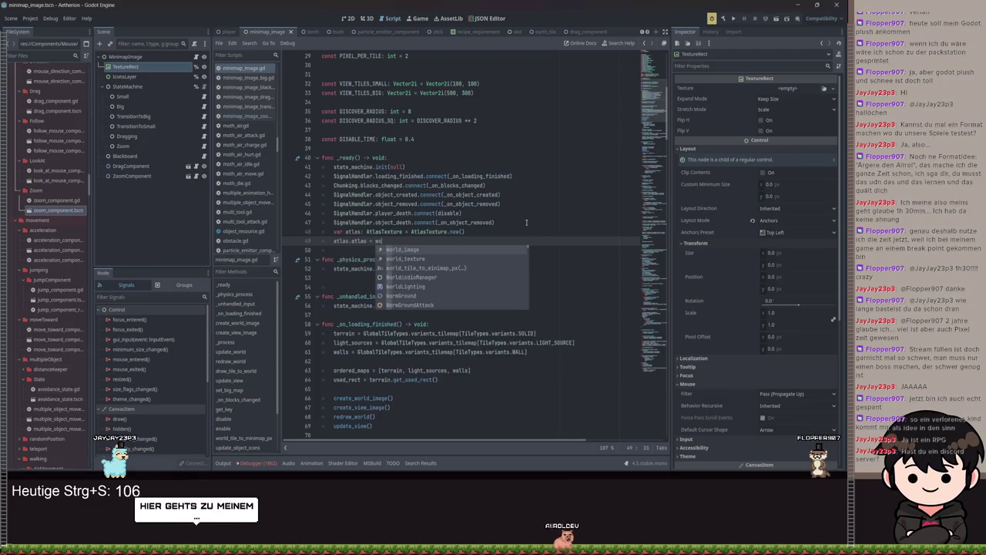
type("rld_t")
key("Return")
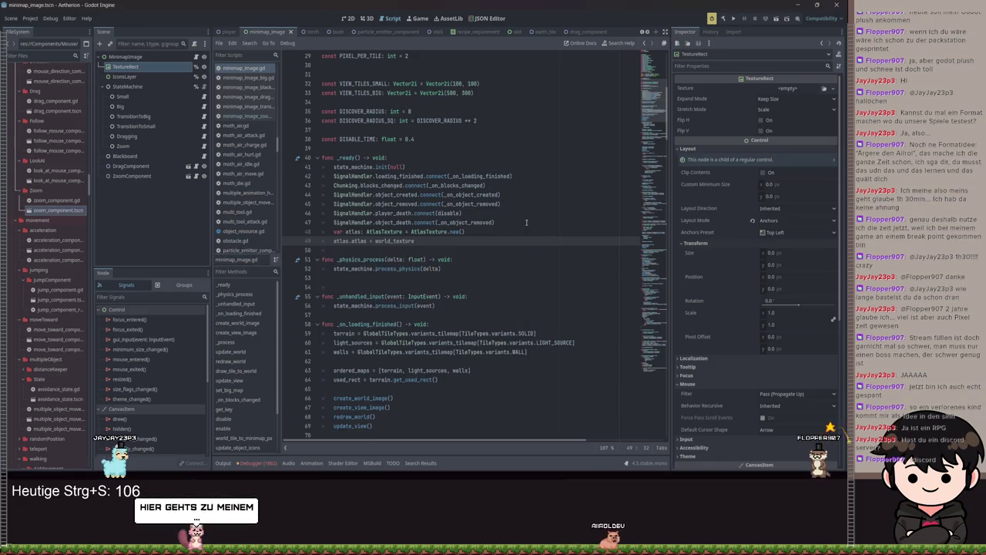
key("Return")
type("tex")
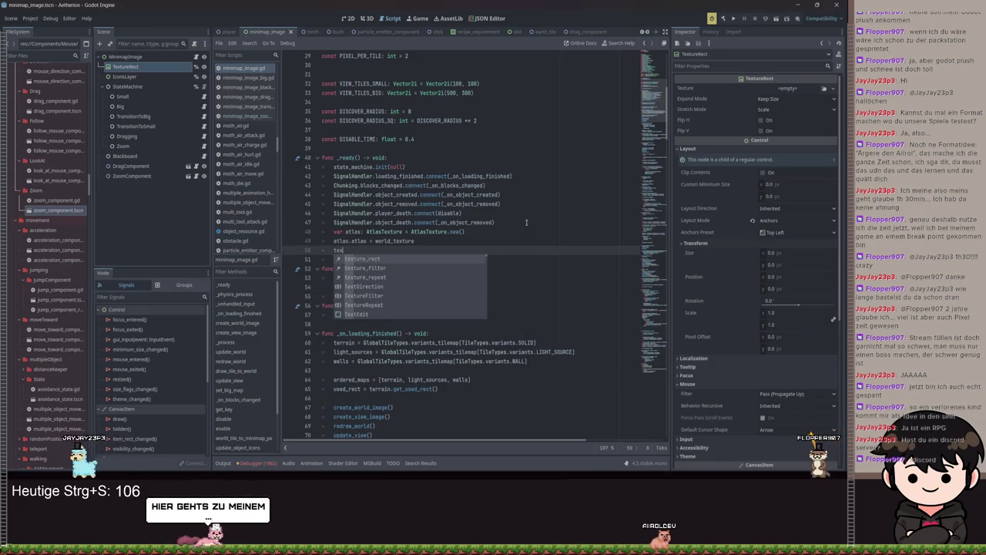
type("ture_rect.texture = at")
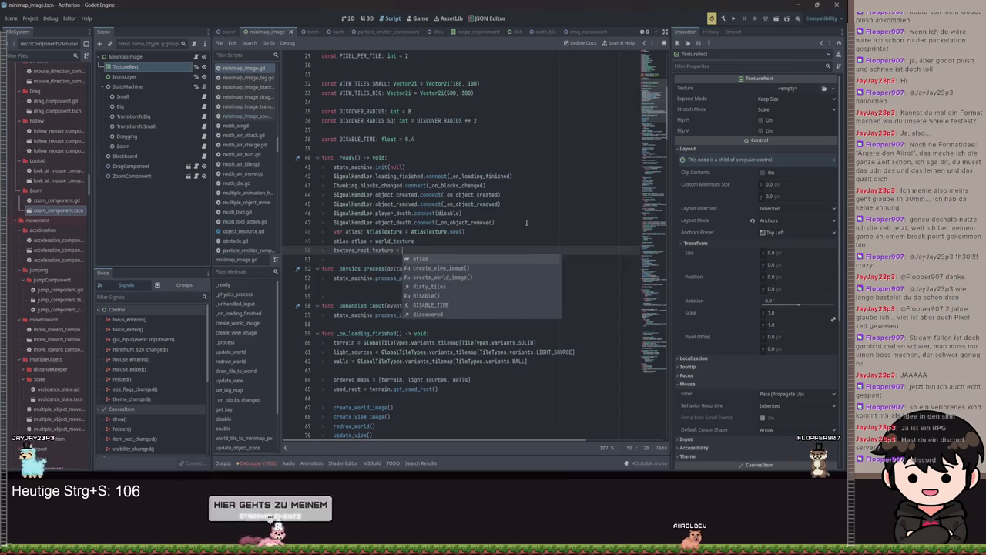
left_click(486, 195)
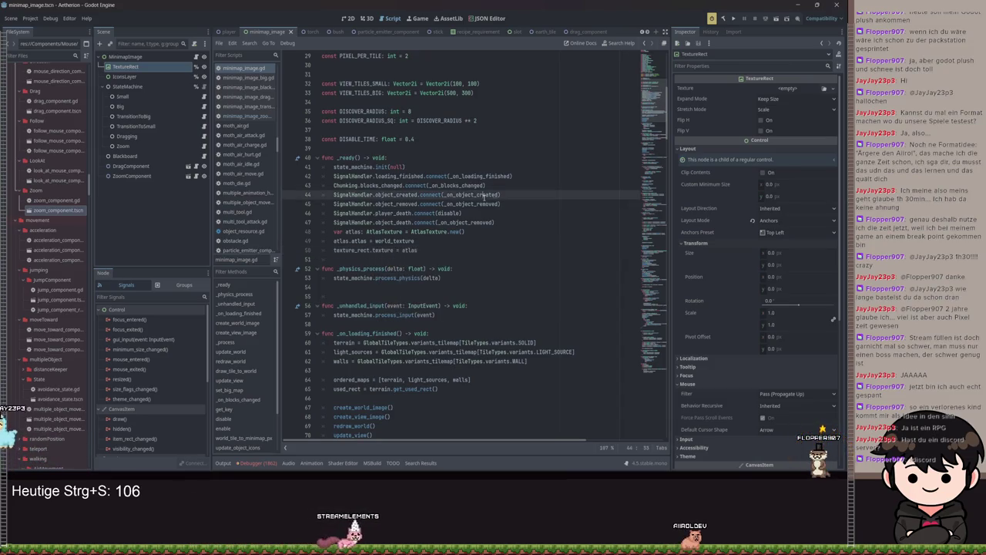
key("ctrl+s")
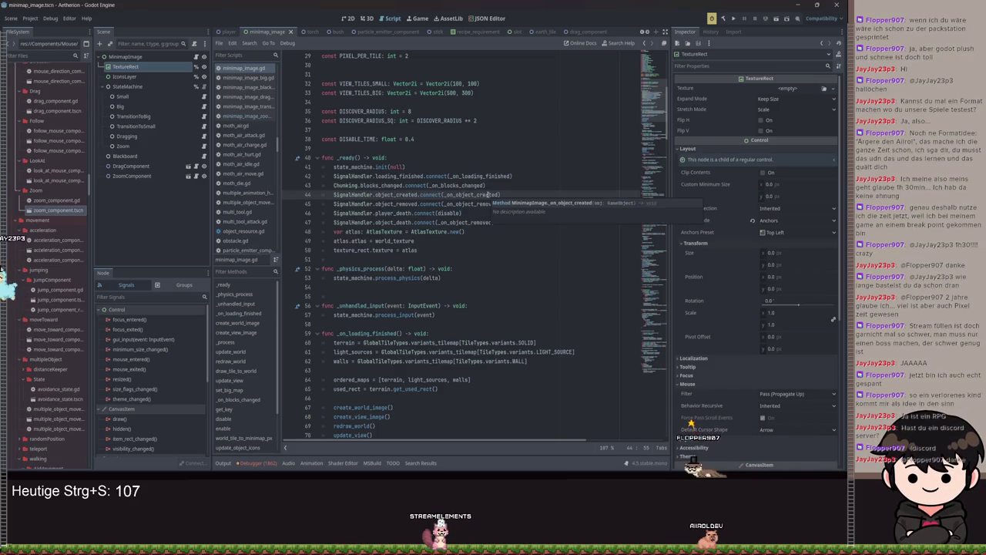
scroll(532, 290, "down", 3)
scroll(532, 291, "down", 3)
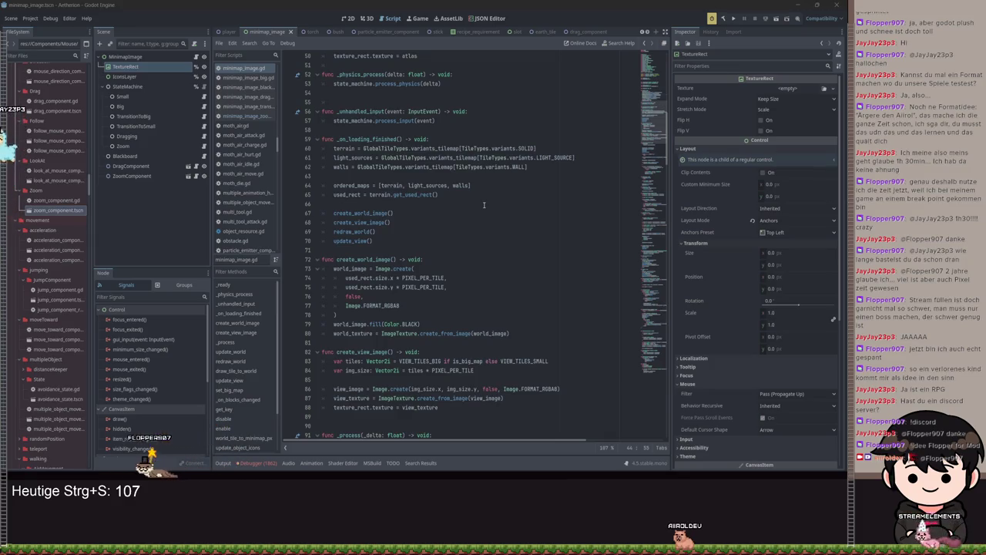
scroll(450, 219, "down", 1)
Tentatively delete the blit_rect lines in update_view, then undo to restore them
scroll(460, 215, "down", 3)
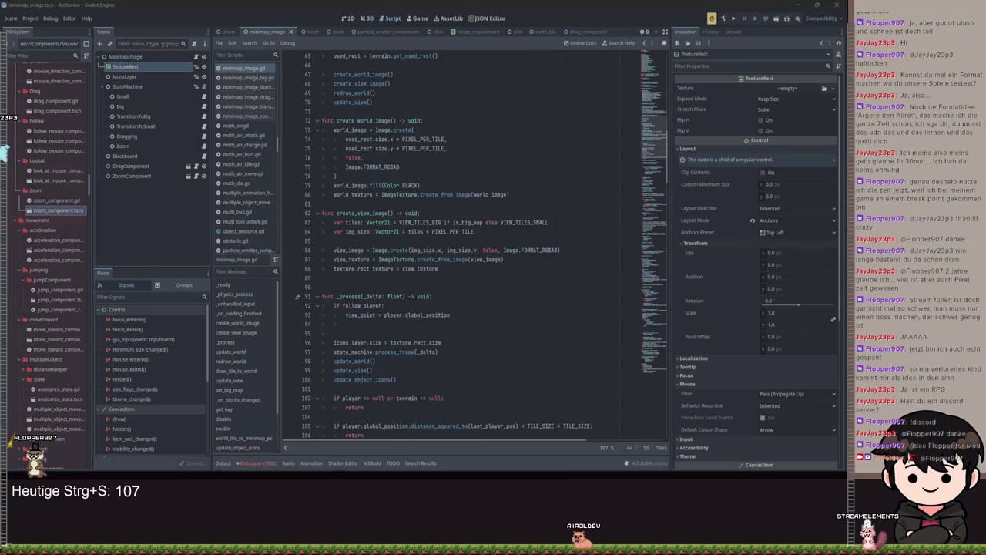
scroll(506, 196, "down", 20)
scroll(460, 265, "down", 9)
mouse_move(433, 279)
left_mouse_down()
mouse_move(339, 242)
mouse_move(332, 223)
left_mouse_up()
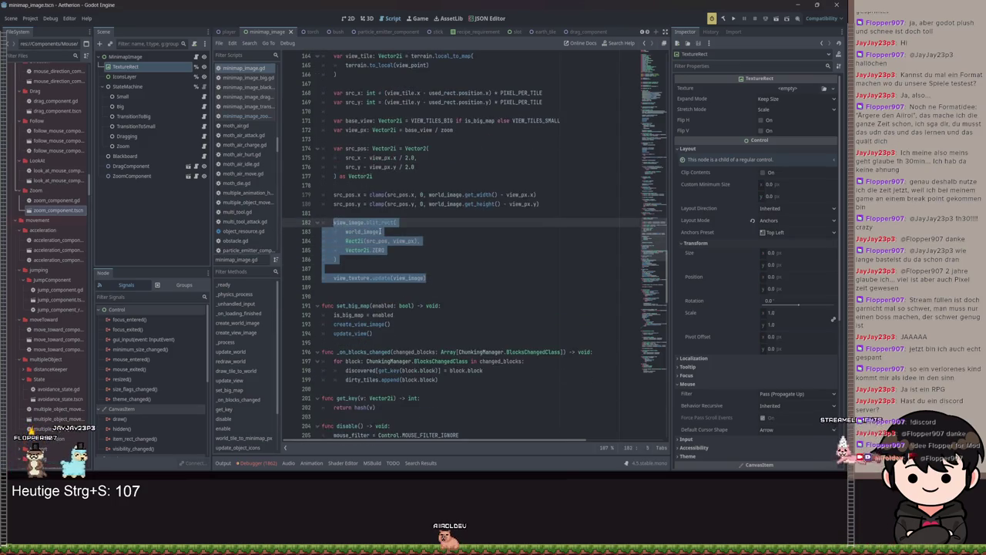
key("BackSpace")
type("atlas")
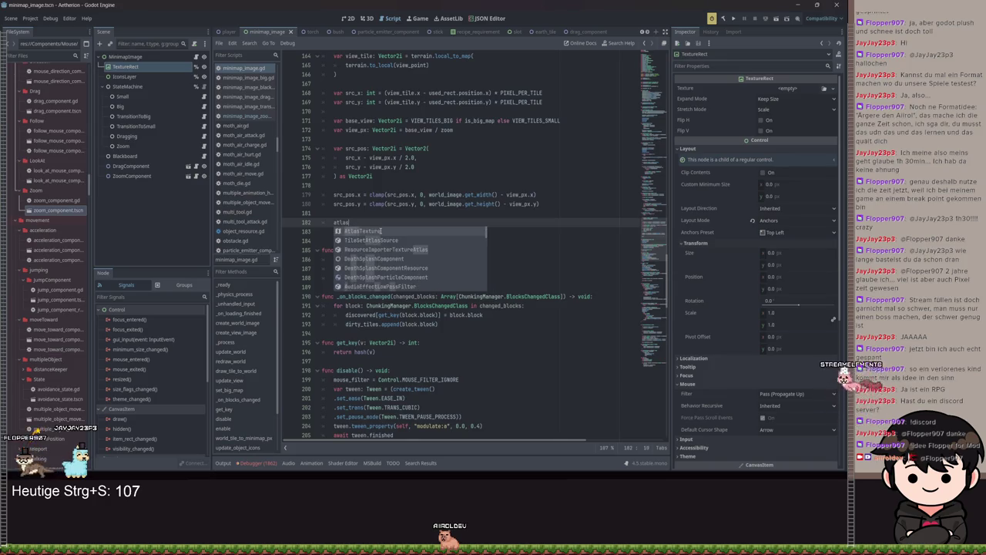
key("ctrl+z")
key("ctrl+z")
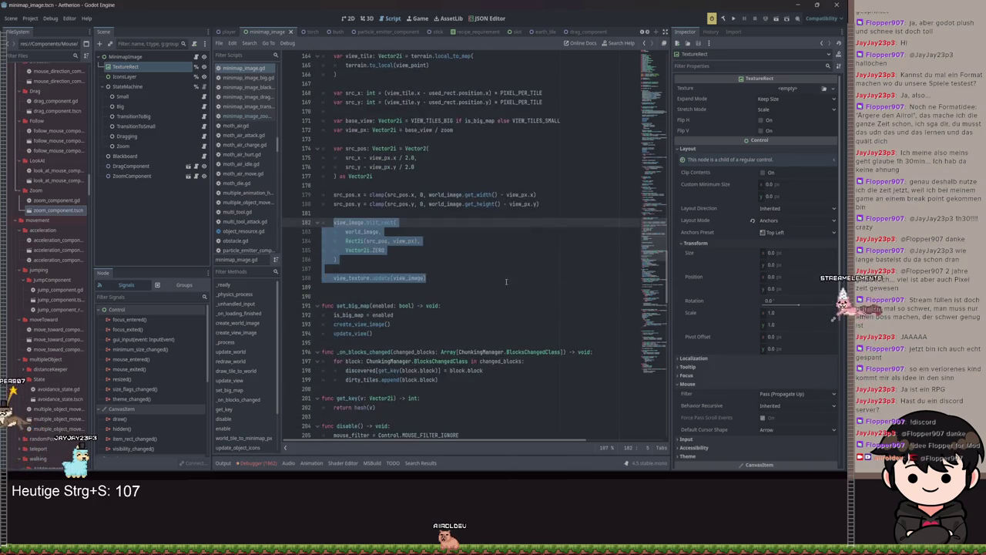
Move the atlas declaration to class level and remove its AtlasTexture.new() initialiser
left_click(538, 281)
left_click(655, 115)
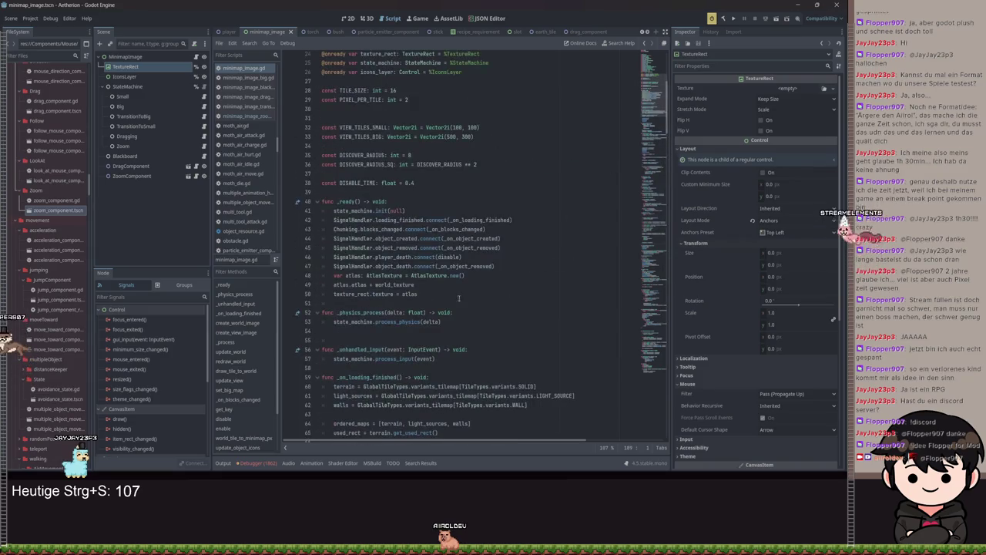
left_click(511, 275)
key("alt+Up")
key("alt+Up")
key("alt+Up")
key("alt+Up")
key("alt+Up")
key("alt+Up")
key("shift+Tab")
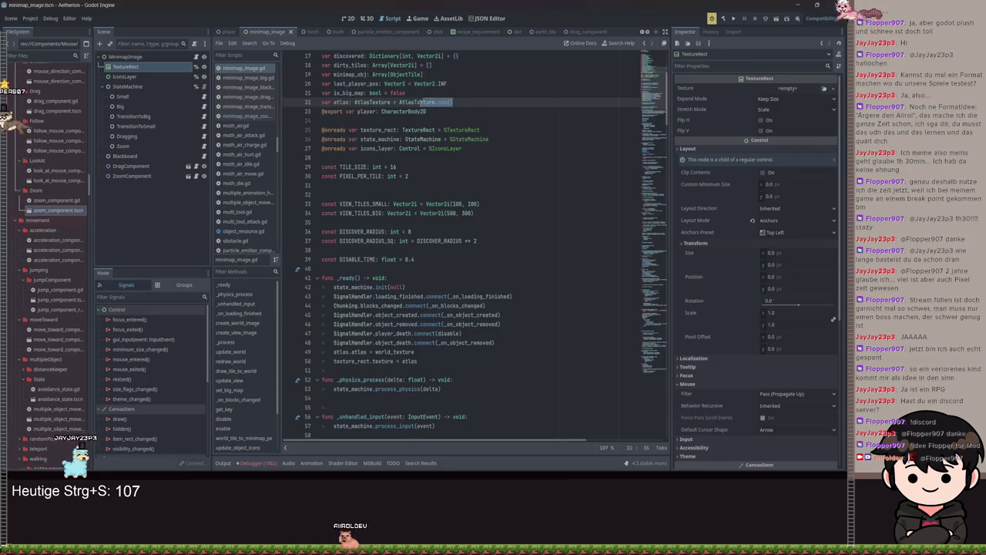
key("BackSpace")
scroll(441, 301, "down", 1)
Add atlas = AtlasTexture.new() at the end of _ready
left_click(501, 314)
key("Return")
type("atlas = AtlasTexture.new(")
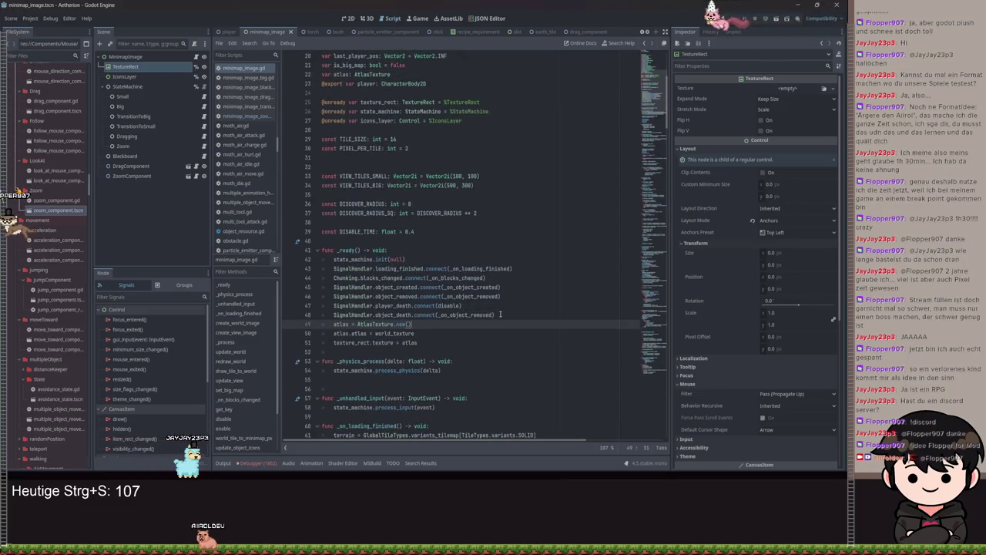
scroll(497, 320, "down", 20)
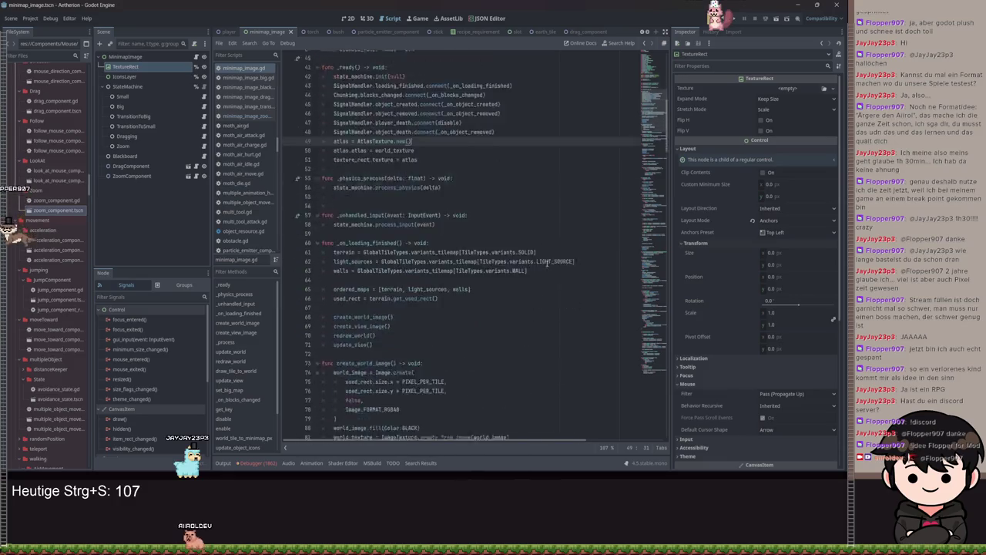
scroll(487, 328, "down", 6)
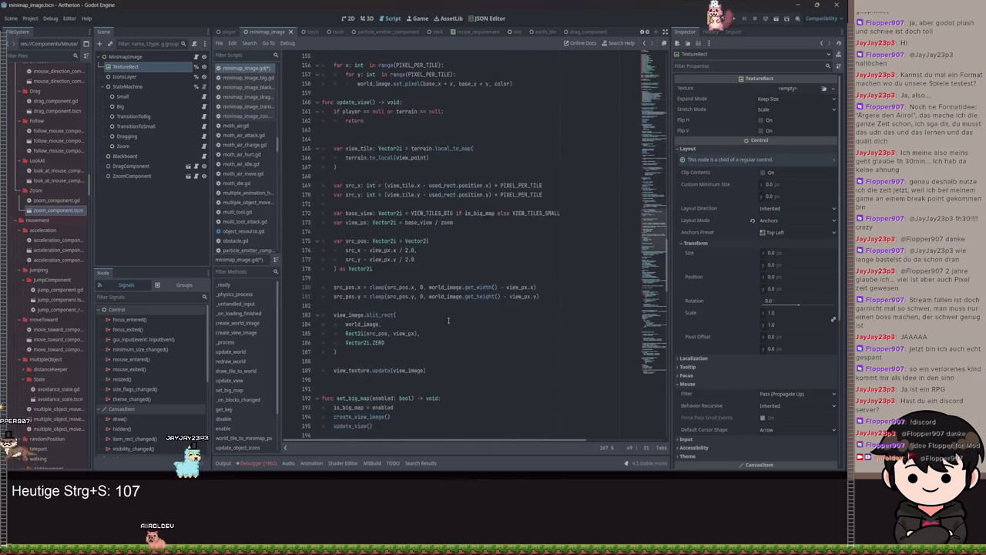
Replace the blit_rect block and view_texture update with atlas.region = Rect2(src_pos, view_px), save, and run
left_click(352, 306)
mouse_move(437, 318)
left_mouse_down()
mouse_move(362, 308)
mouse_move(337, 257)
left_mouse_up()
type("as")
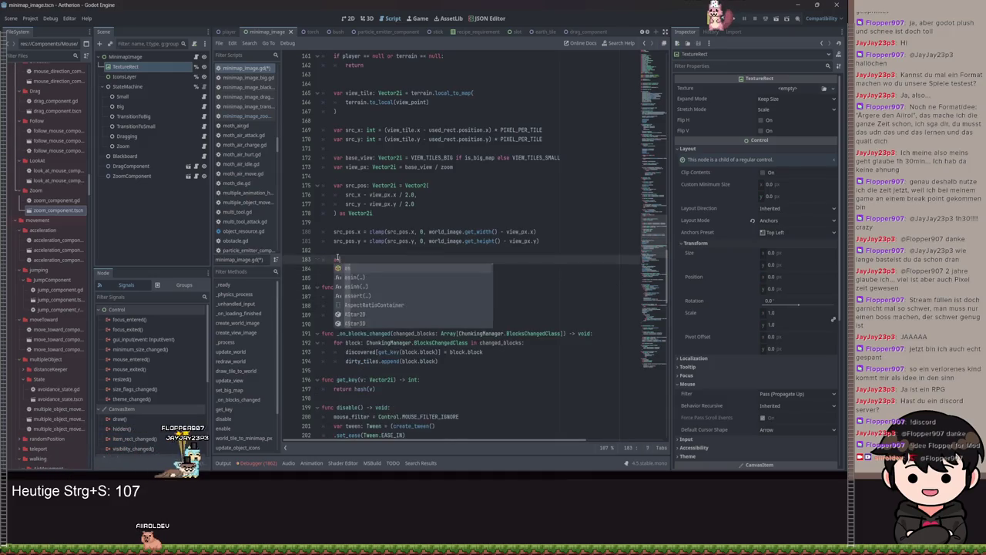
type("las.reg")
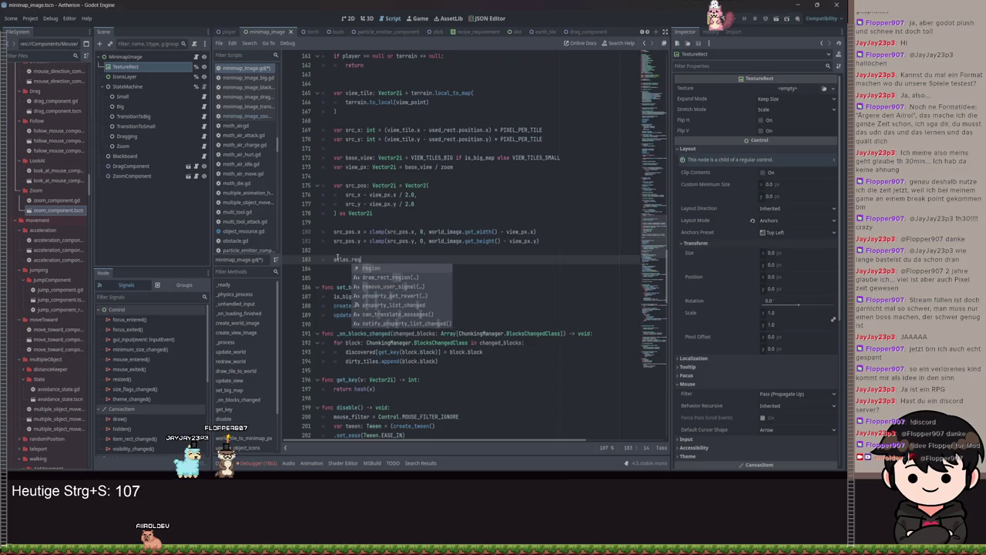
key("Return")
type("= Recr")
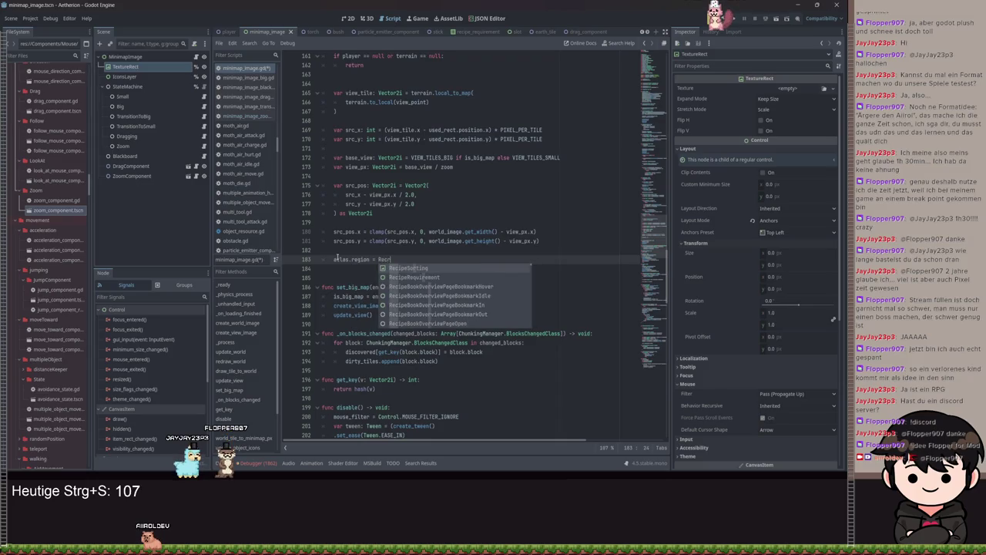
key("BackSpace")
type("t")
key("Return")
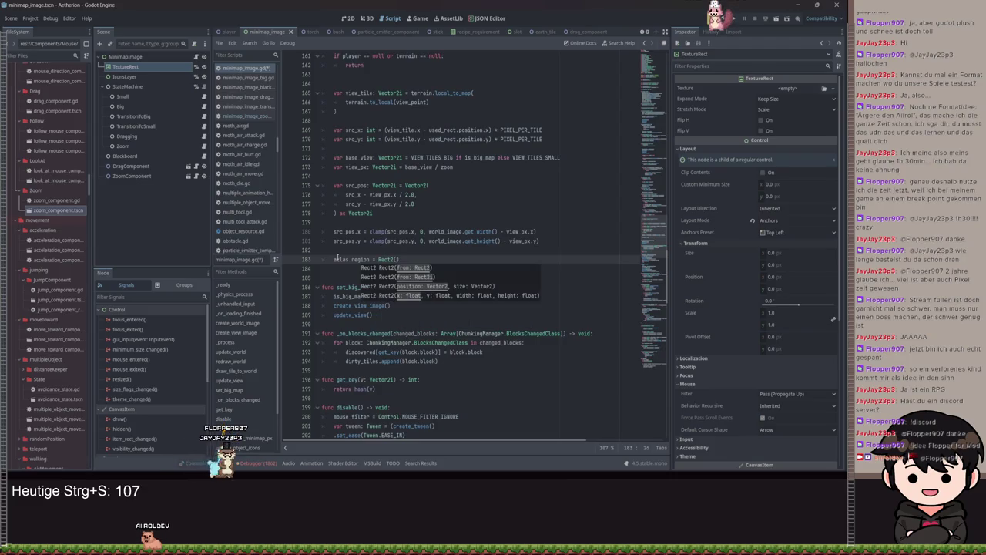
type("src_pos, ")
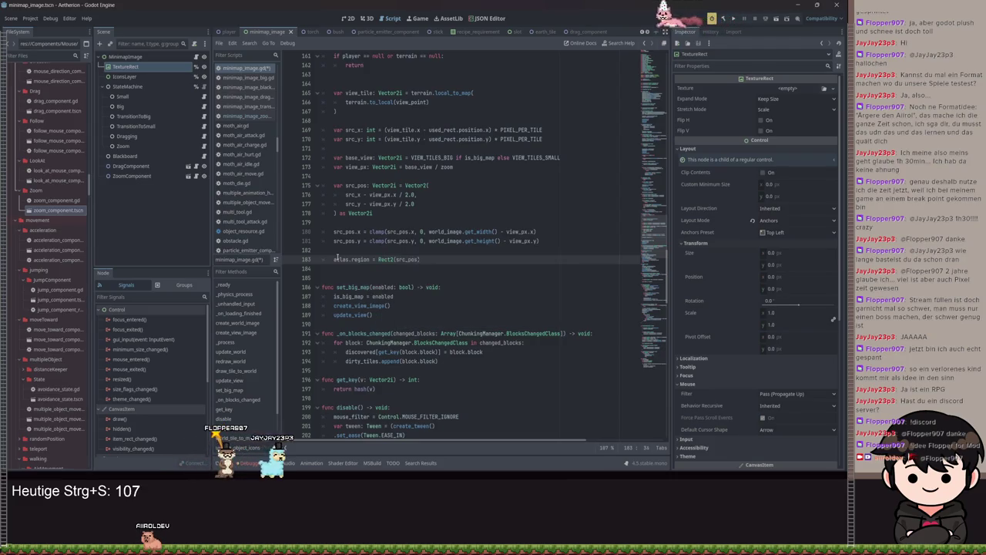
type("view")
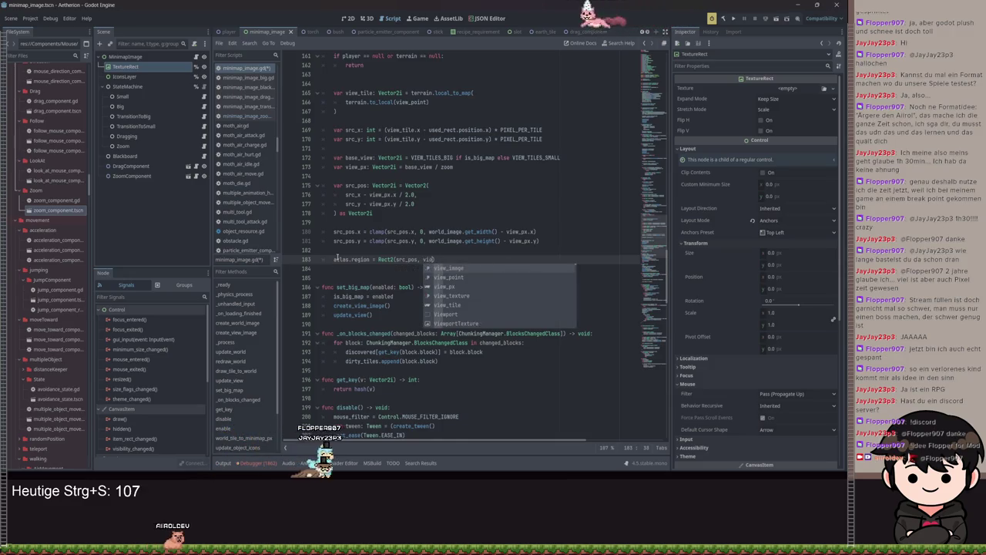
type("_px")
key("ctrl+s")
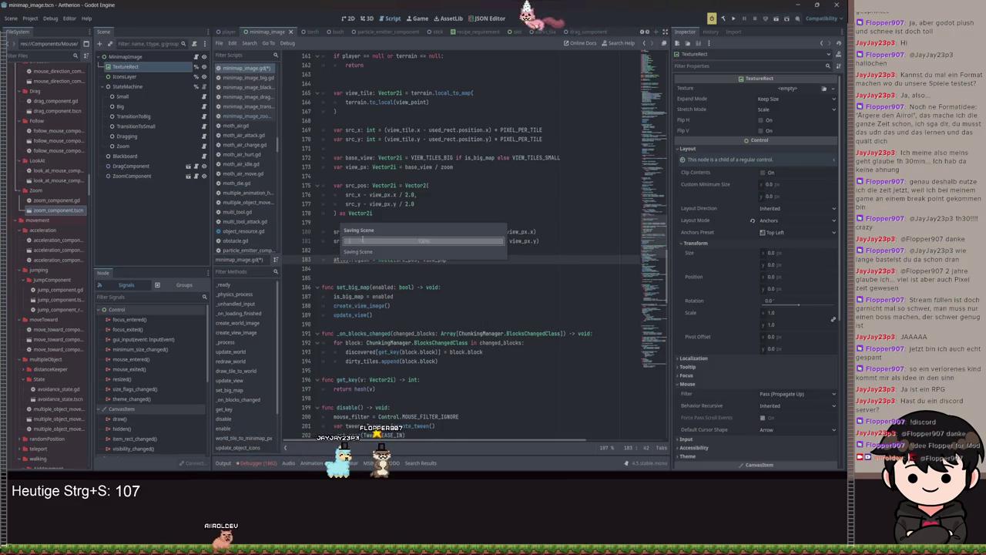
left_click(734, 17)
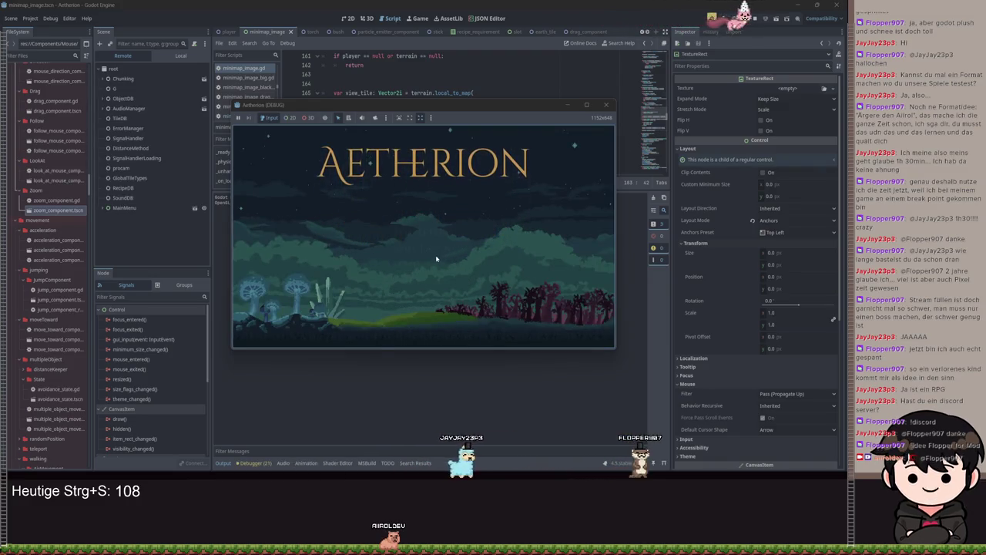
Load a save slot from the main menu, then stop the test run with F8
left_click(420, 247)
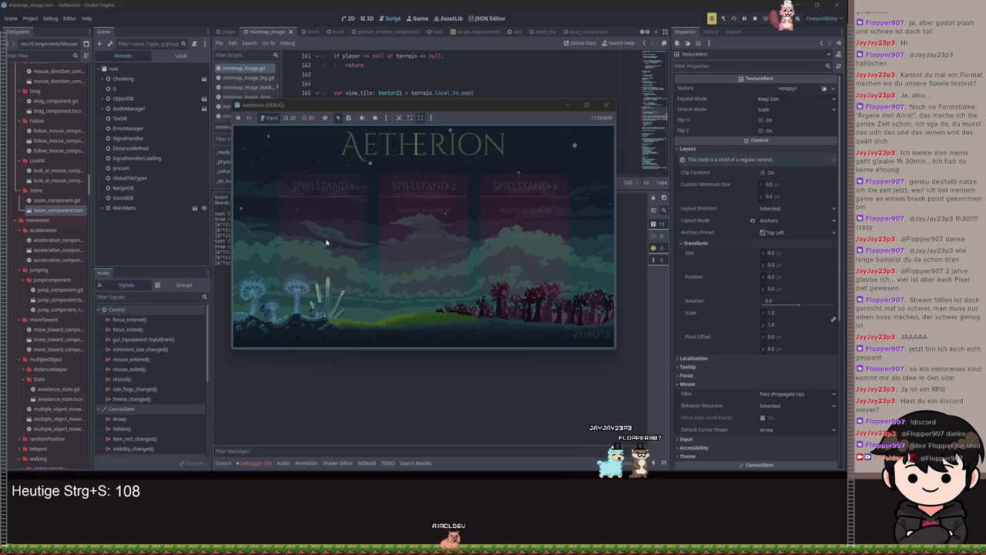
left_click(463, 239)
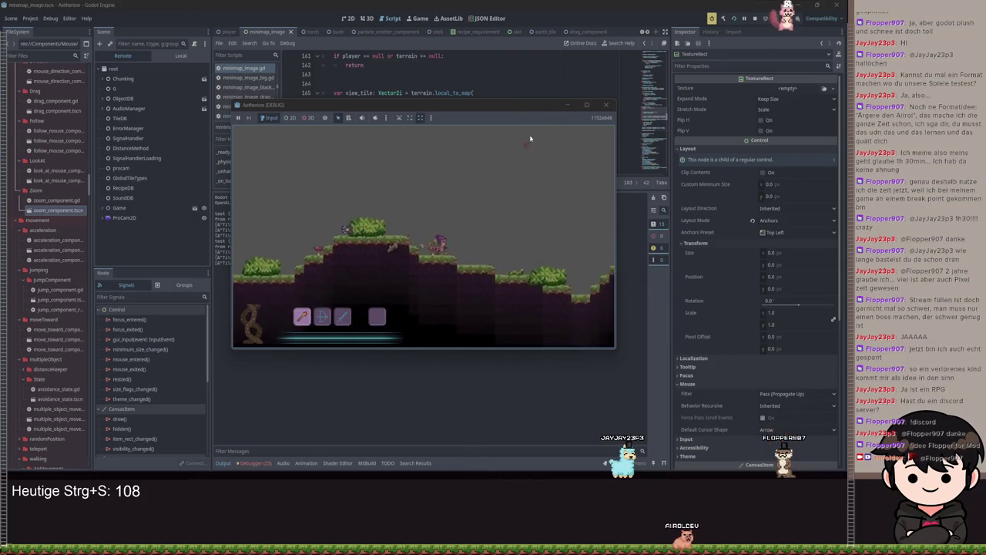
key("F8")
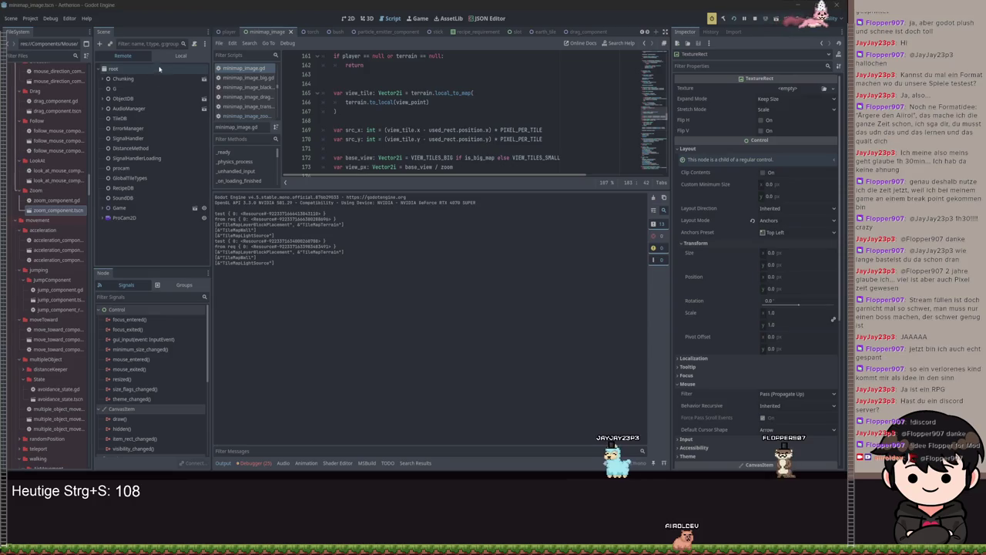
Filter the Remote scene tree for TextureRect, inspect the matches, then clear the filter
left_click(158, 43)
type("min")
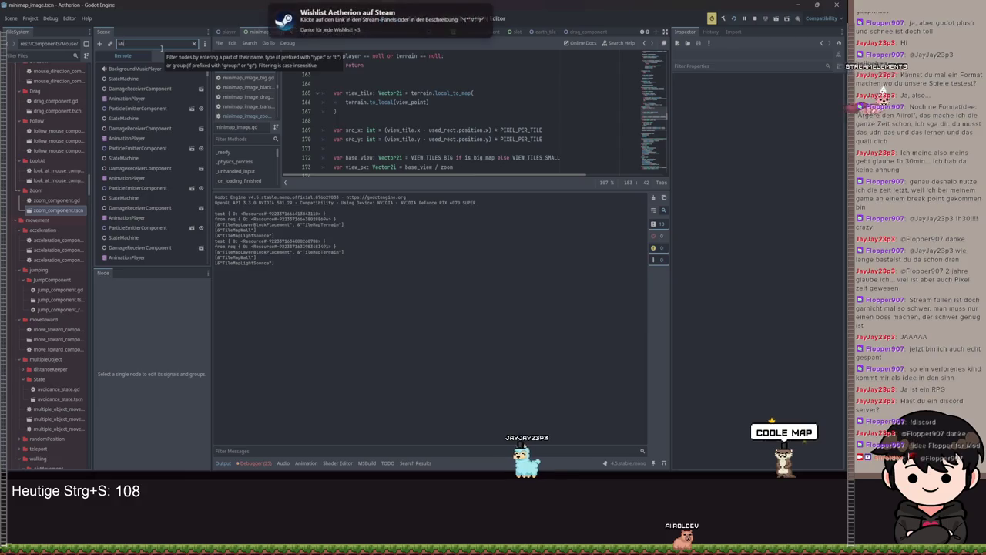
key("BackSpace")
key("BackSpace")
key("BackSpace")
key("BackSpace")
type("Texture")
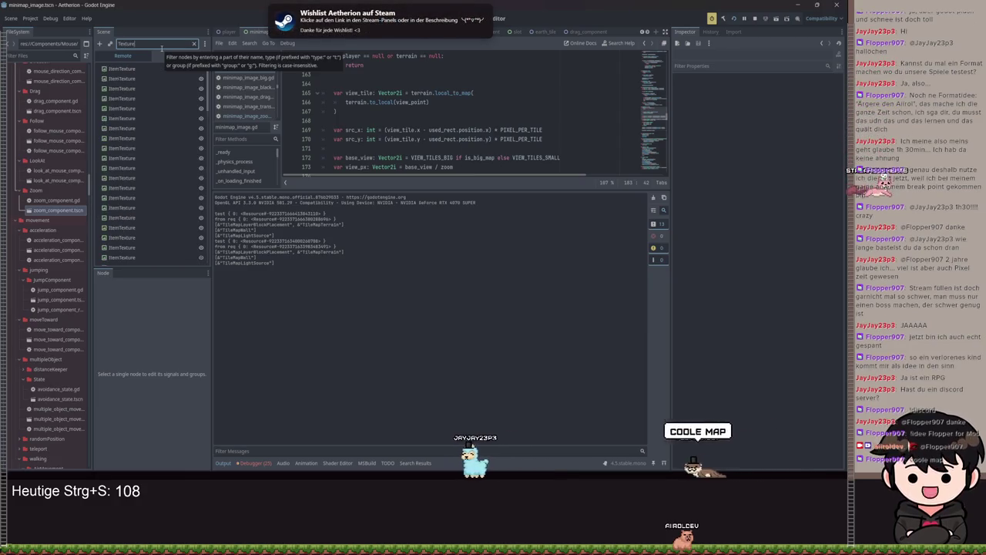
type("Rec")
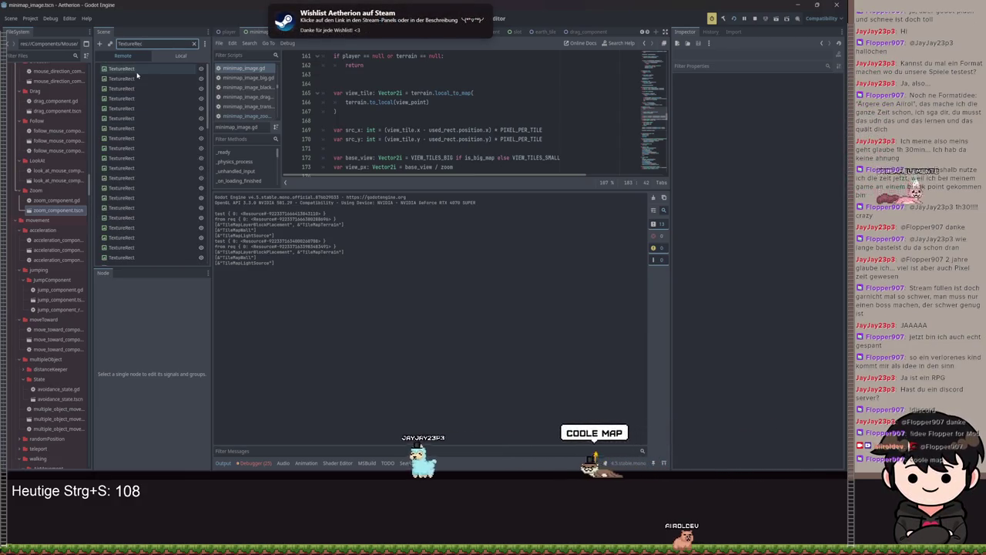
left_click(135, 69)
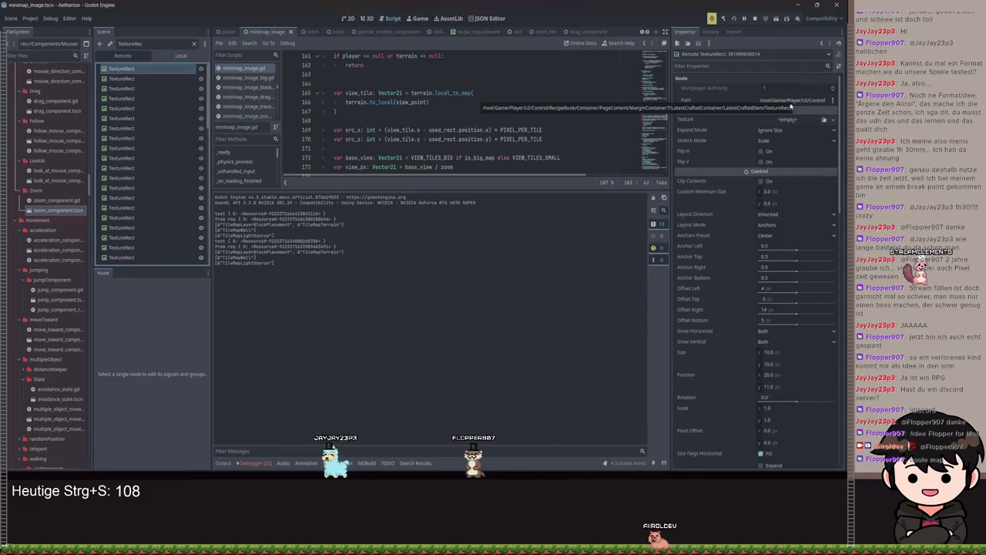
left_click(129, 80)
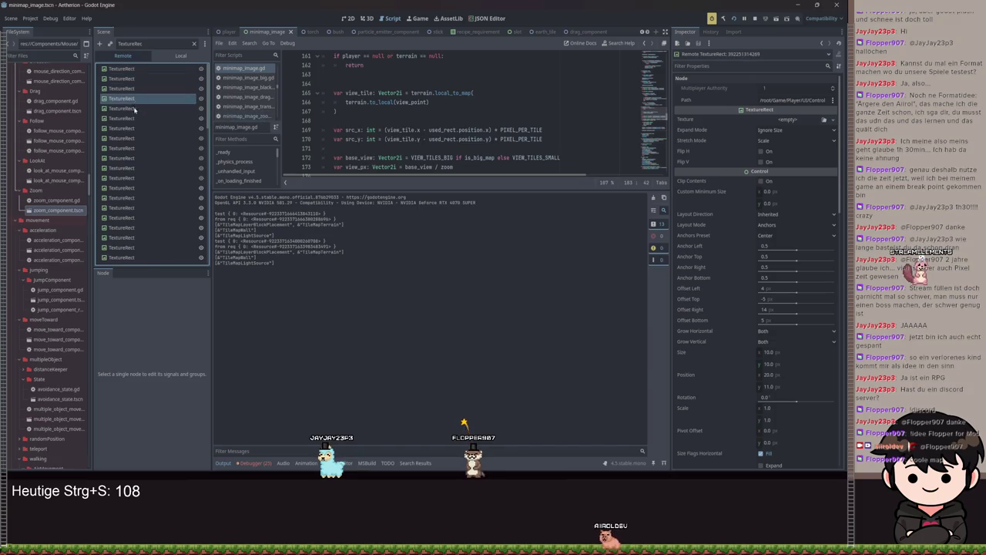
left_click(128, 153)
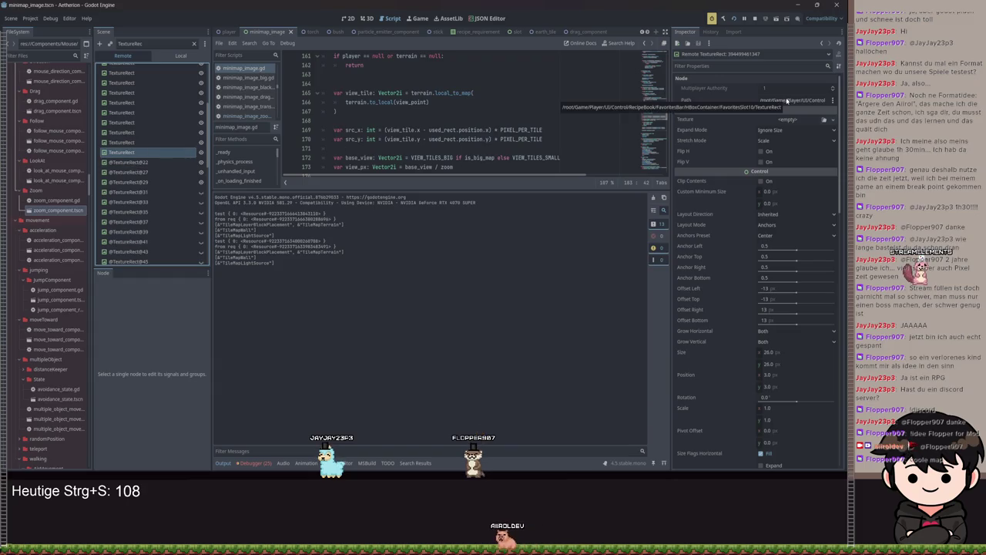
left_click(154, 142)
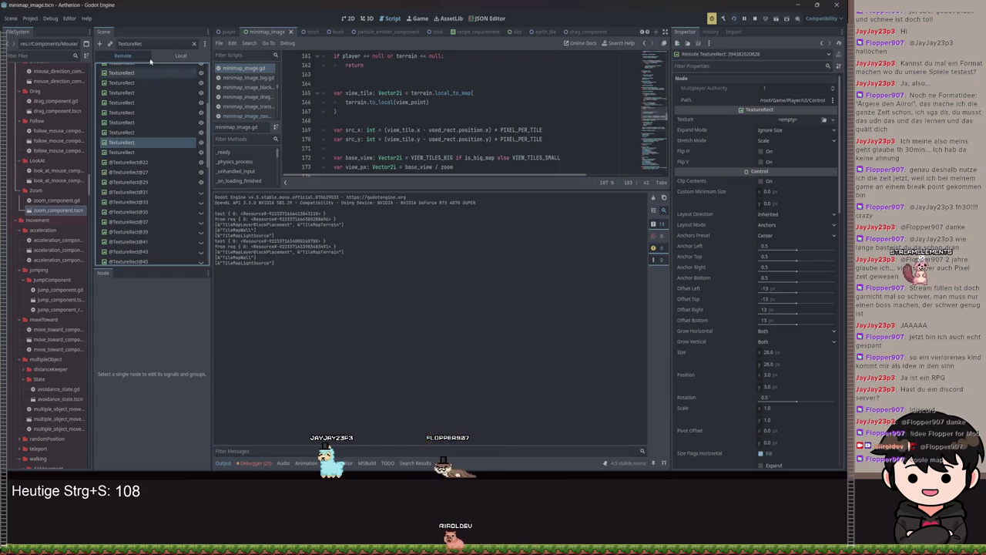
left_click(194, 44)
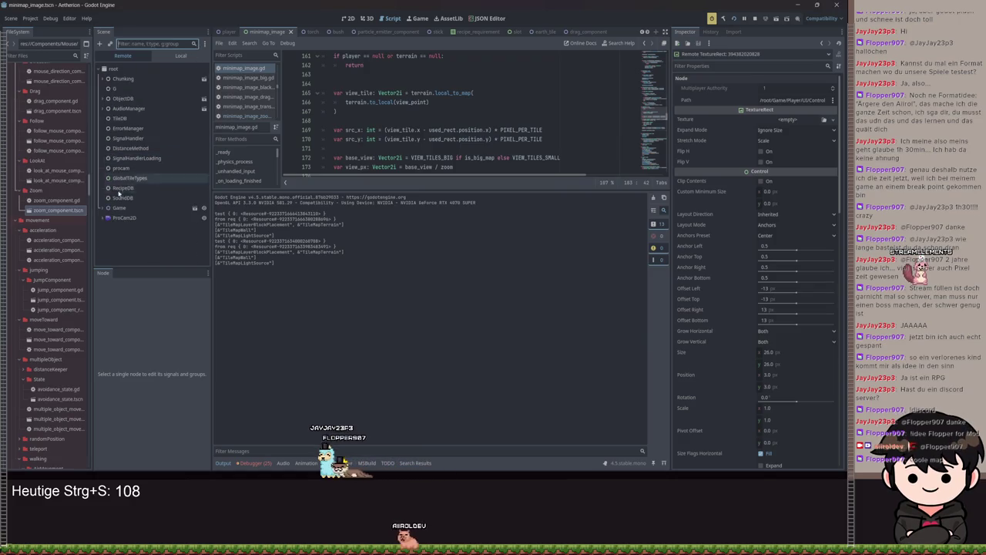
Expand Game > UI > MinimapImage, select its TextureRect, and collapse the Output panel
left_click(105, 211)
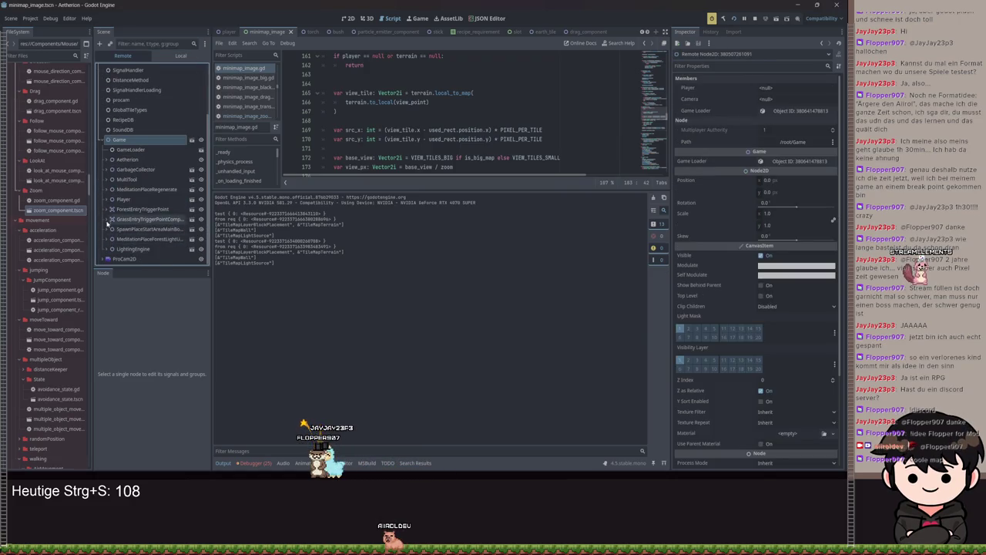
scroll(109, 211, "down", 5)
left_click(112, 256)
scroll(111, 255, "down", 3)
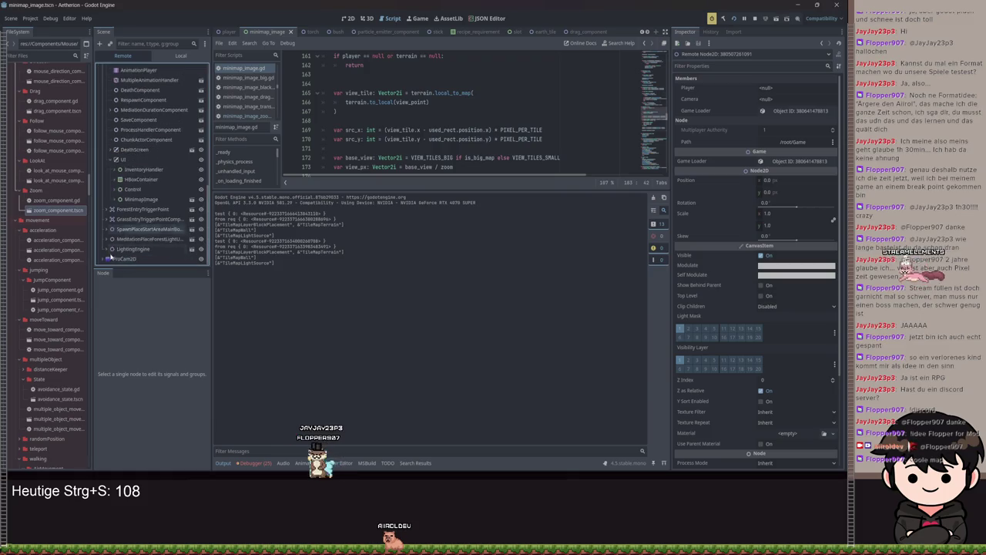
left_click(114, 200)
scroll(116, 196, "down", 2)
left_click(141, 159)
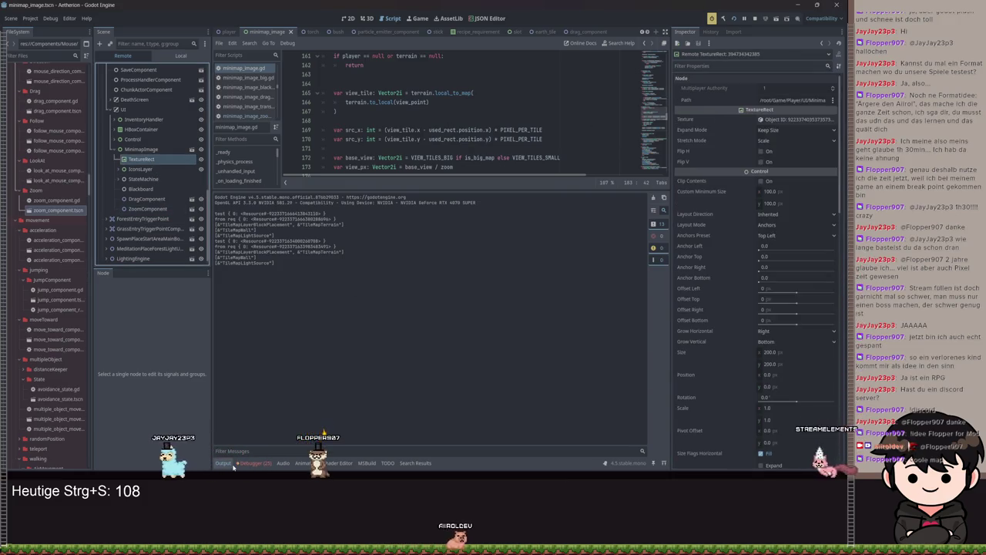
left_click(227, 463)
Start an atlas.tex line before atlas.region, then discard it
left_click(376, 250)
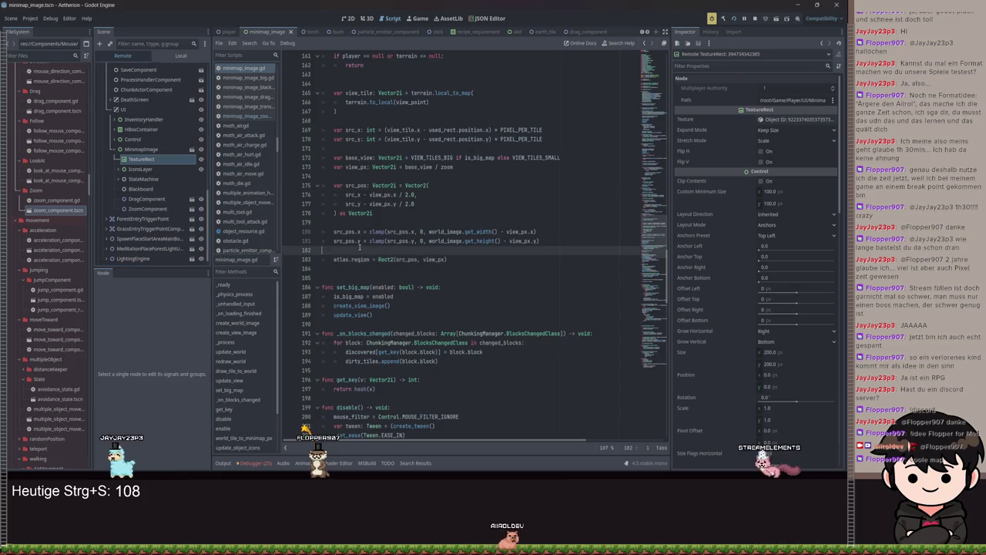
key("Return")
type("atlas.tex")
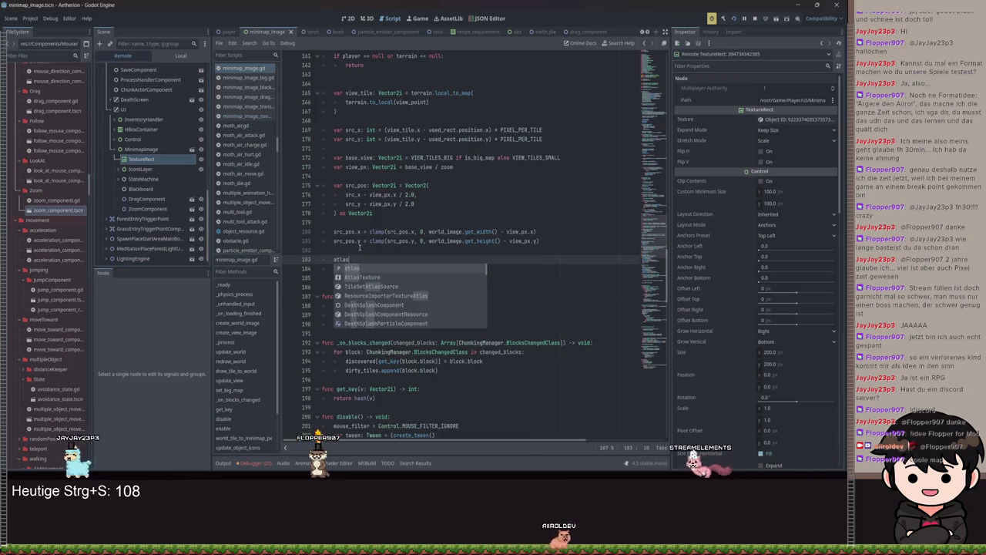
key("BackSpace")
key("BackSpace")
key("BackSpace")
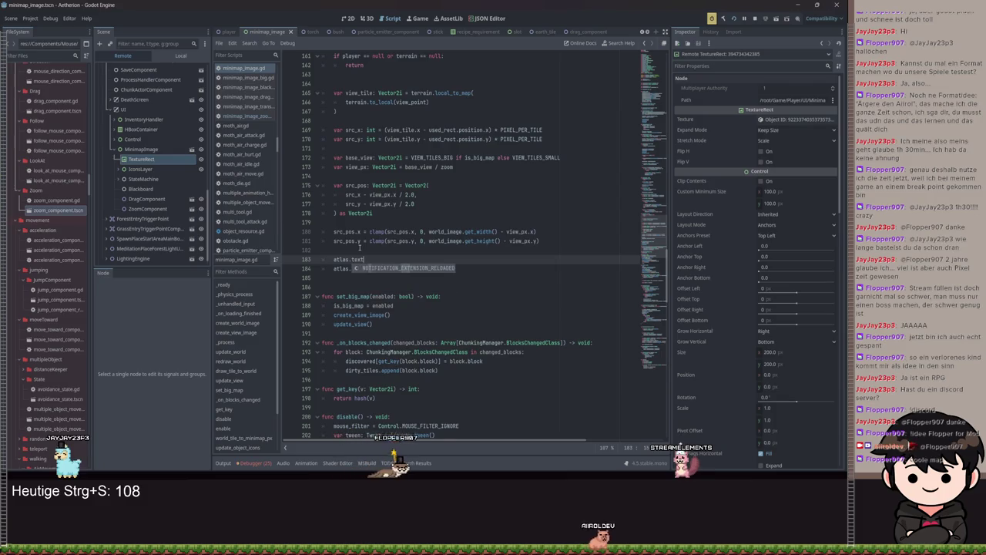
key("BackSpace")
Delete the texture_rect.texture = view_texture line from create_view_image
scroll(523, 277, "up", 20)
scroll(523, 276, "up", 3)
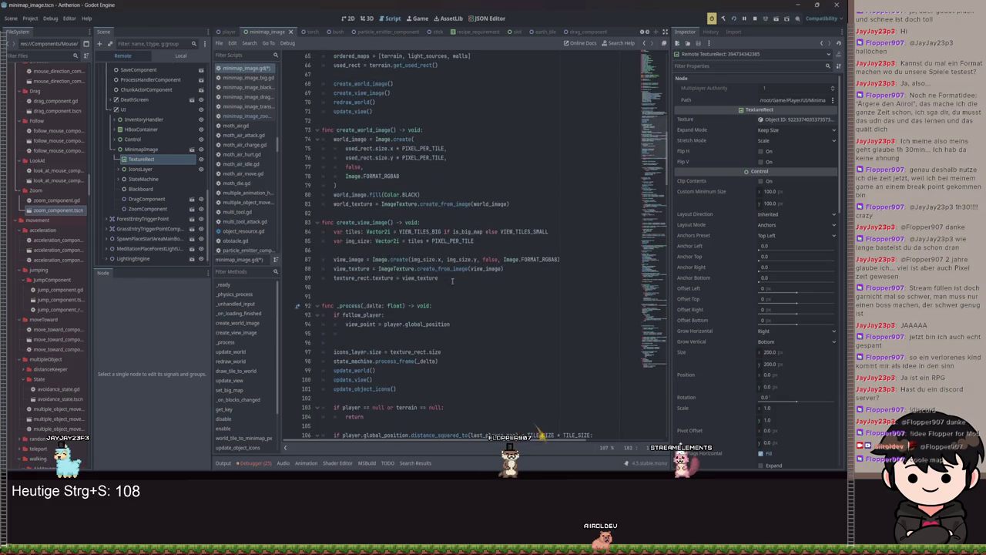
left_click_drag(458, 280, 376, 278)
scroll(439, 267, "up", 5)
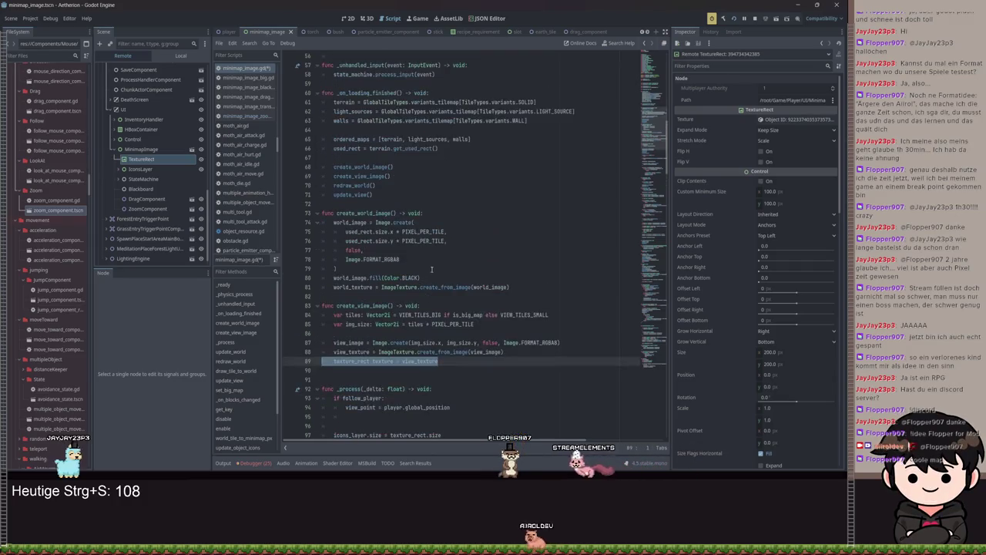
key("BackSpace")
key("BackSpace")
scroll(439, 267, "down", 3)
left_click(507, 232)
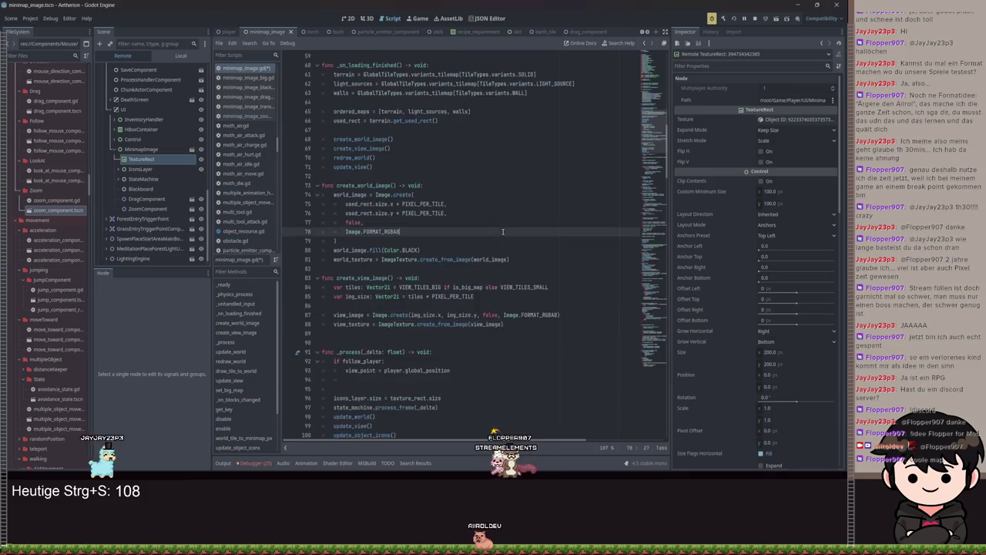
Search the script for texture_rect.t, save, and run the project
key("ctrl+f")
key("BackSpace")
key("BackSpace")
key("BackSpace")
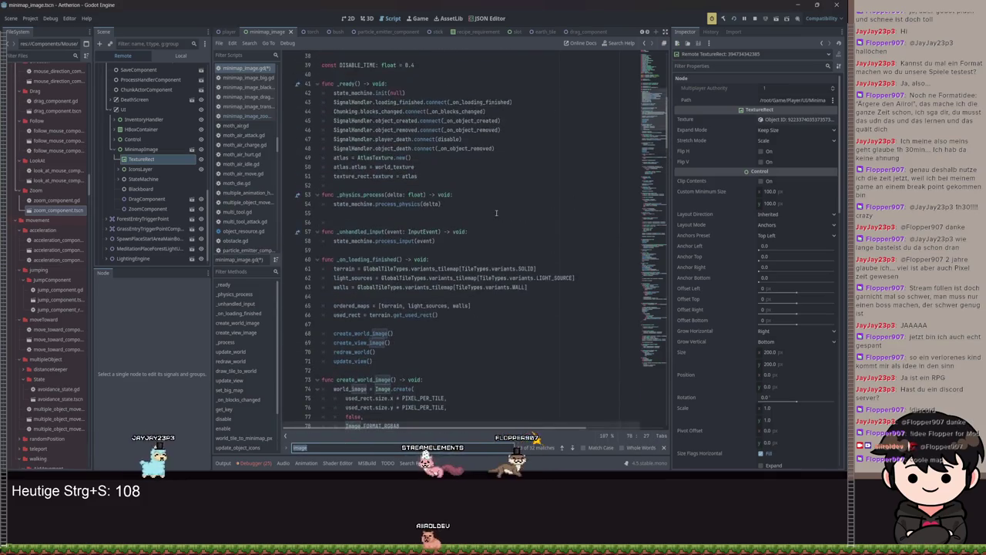
type("e")
key("BackSpace")
type("texture")
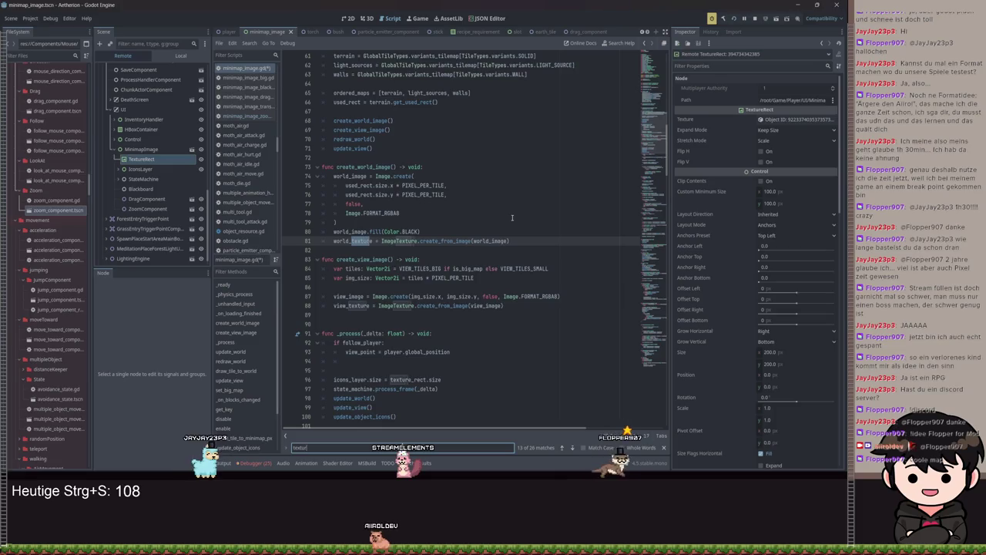
type("_rect.text")
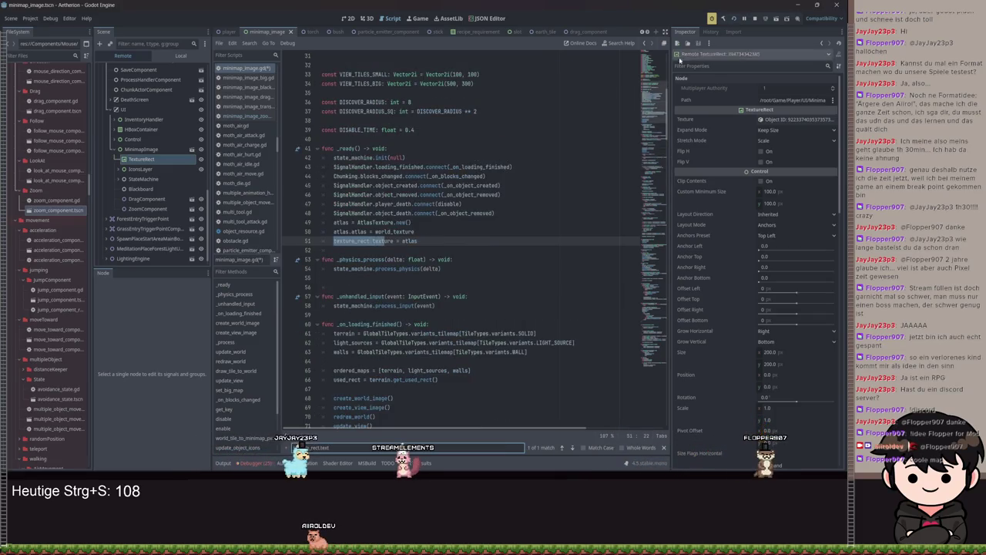
key("ctrl+s")
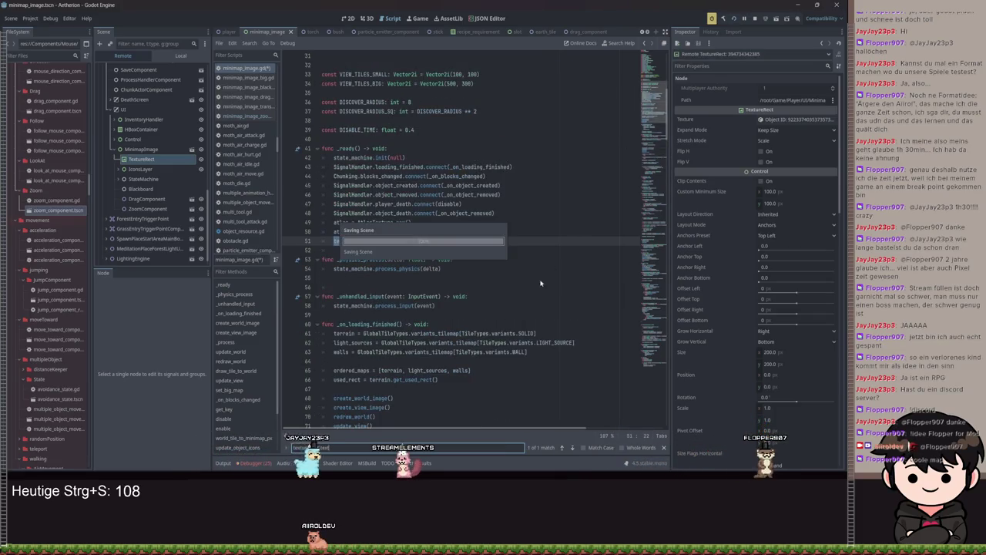
key("ctrl+s")
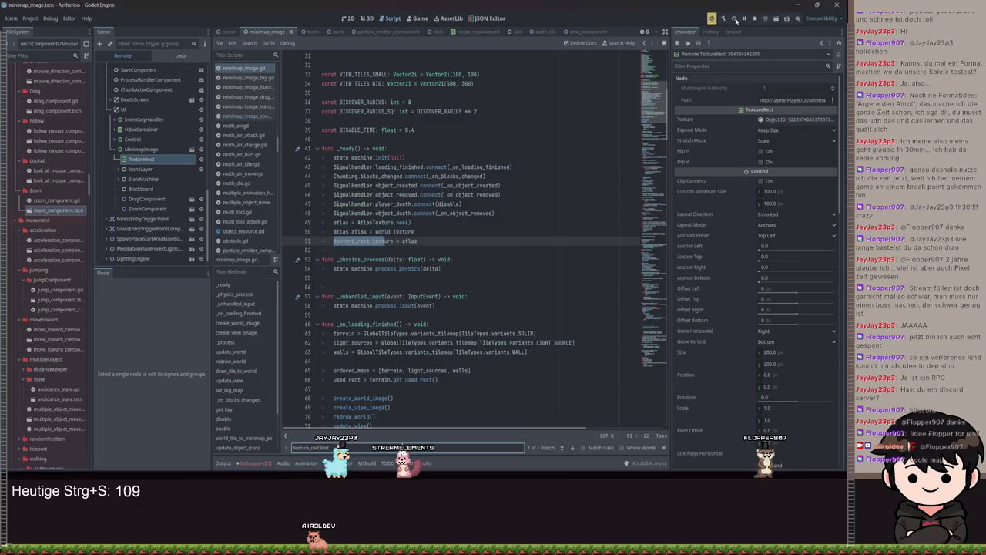
left_click(736, 21)
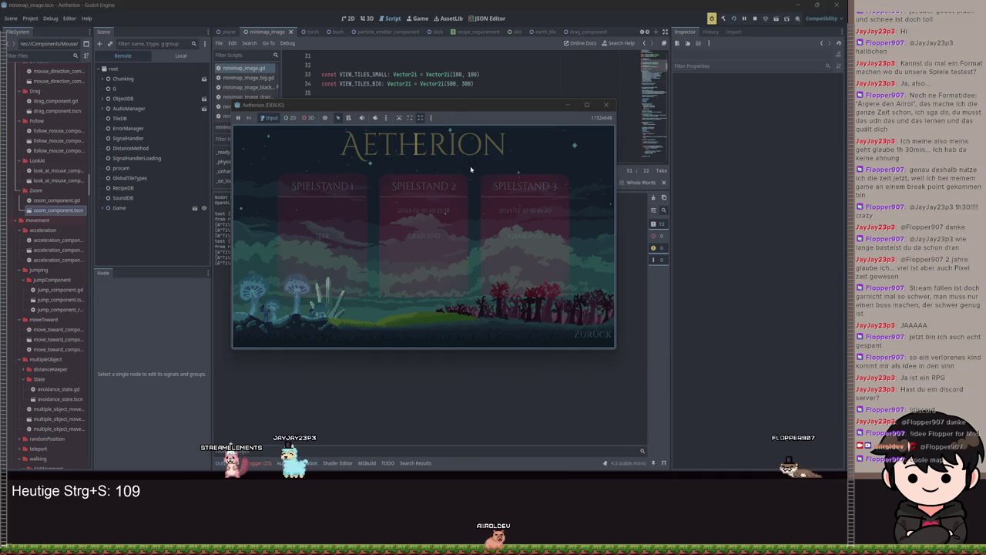
Load Spielstand 2, pause the game, and stop the test run
left_click(424, 177)
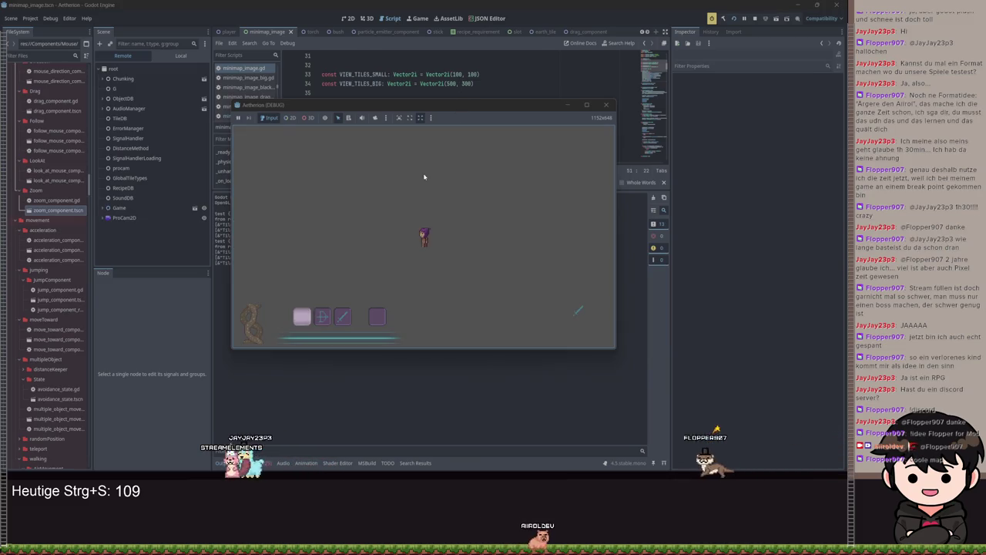
key("Escape")
key("F8")
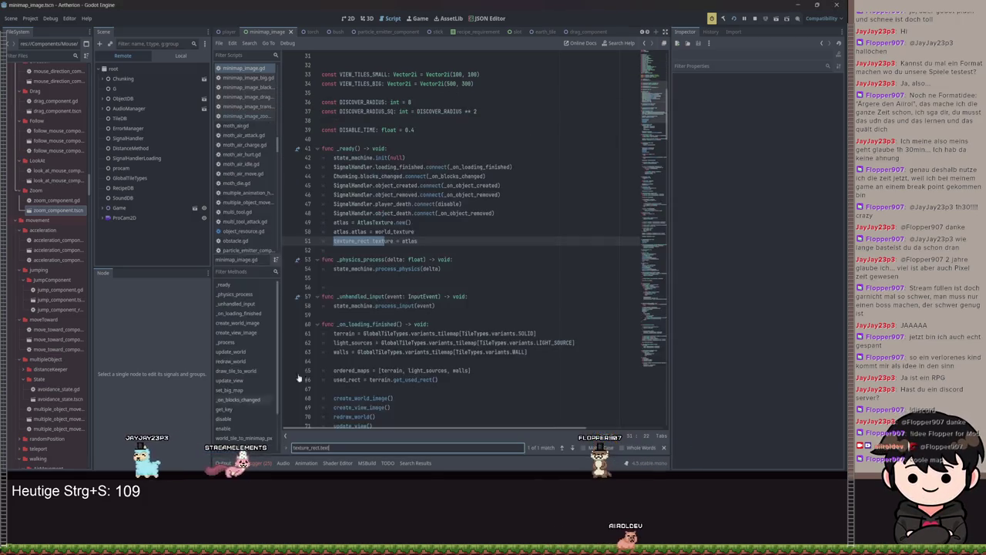
Change _ready's atlas source from world_texture to view_texture, save, and run again
left_click(398, 205)
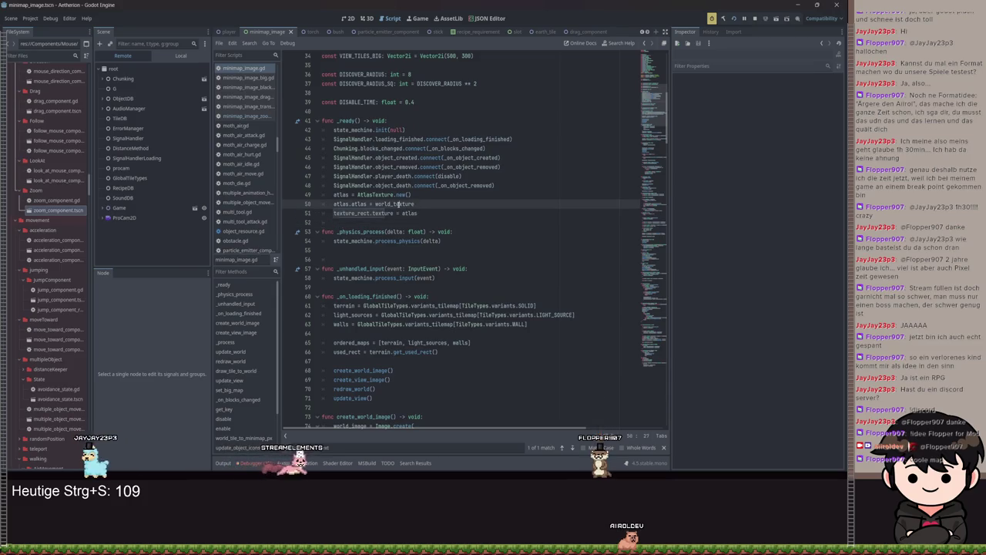
scroll(409, 210, "up", 2)
type("vi")
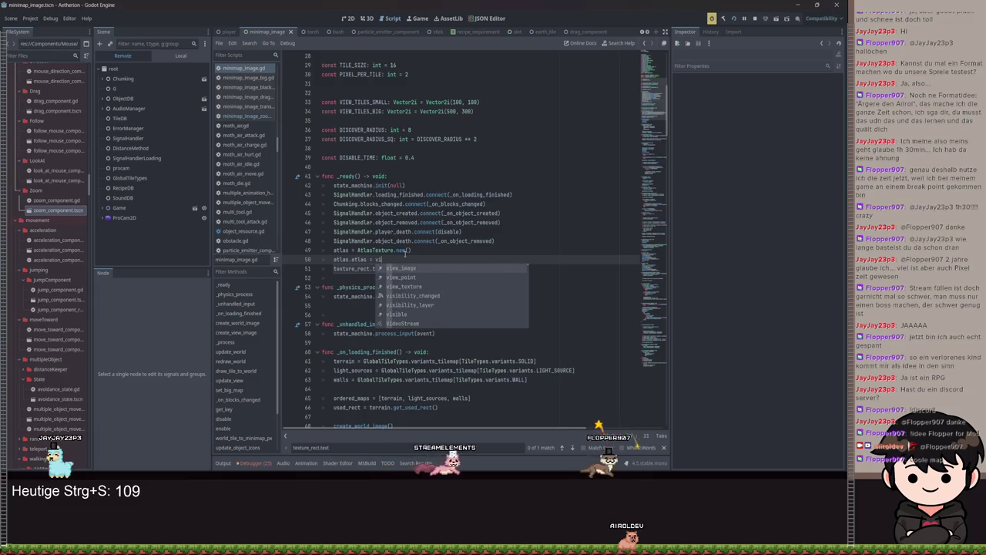
key("Down")
key("Down")
key("Return")
key("ctrl+s")
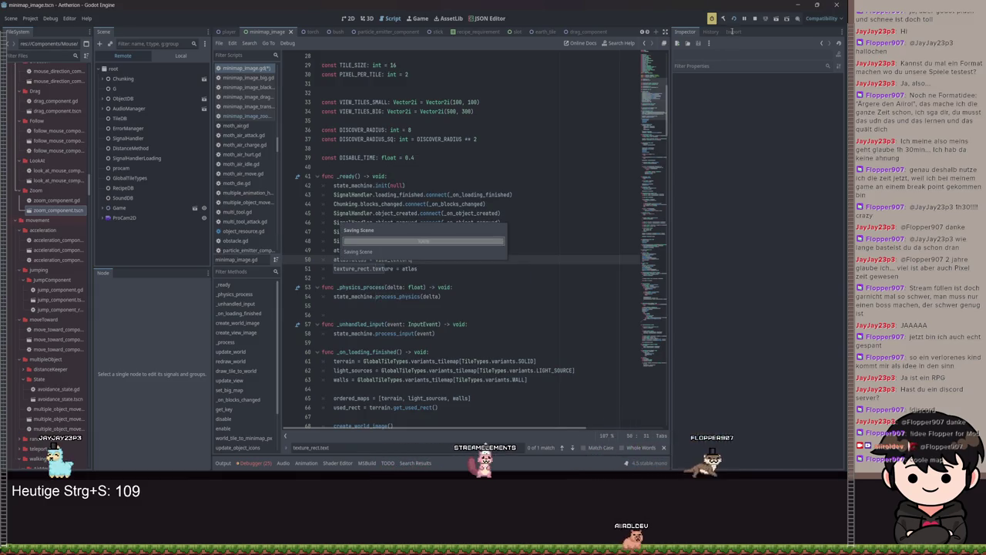
left_click(734, 19)
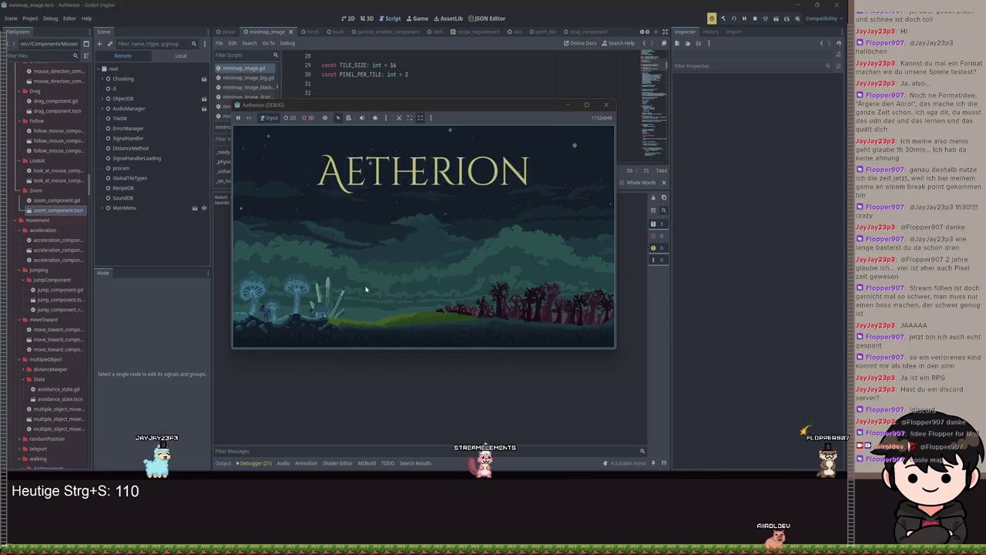
Load a save slot and walk the player right past the torch altar
left_click(408, 249)
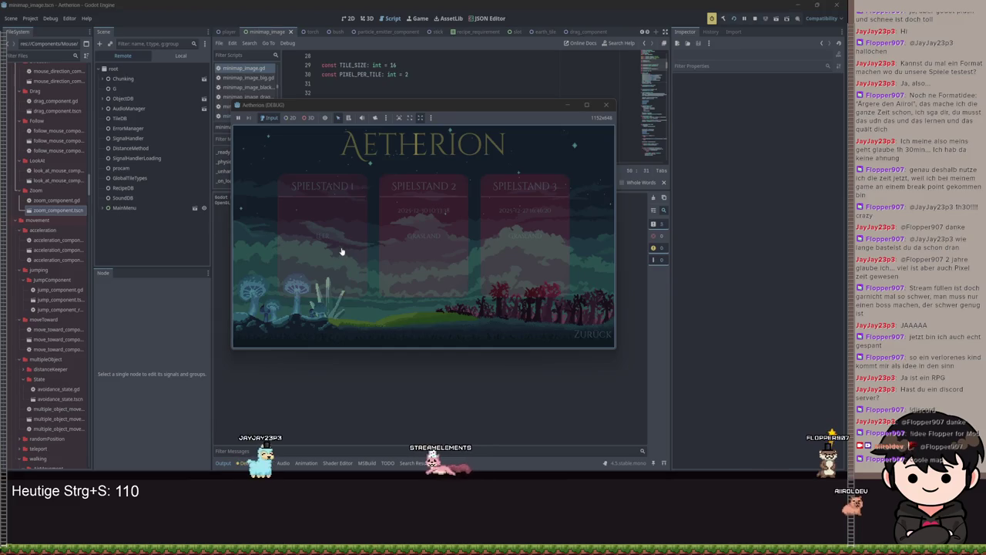
left_click(445, 229)
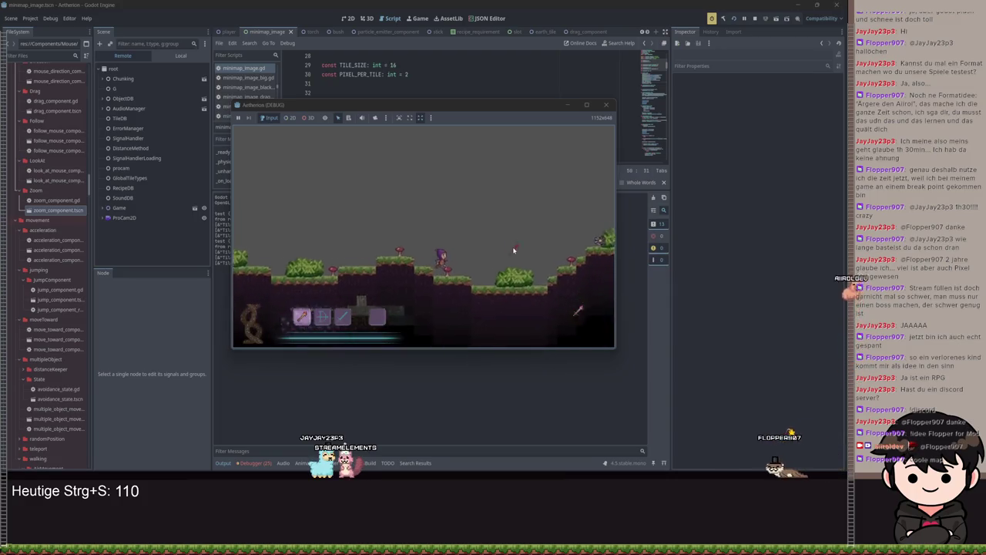
key("space")
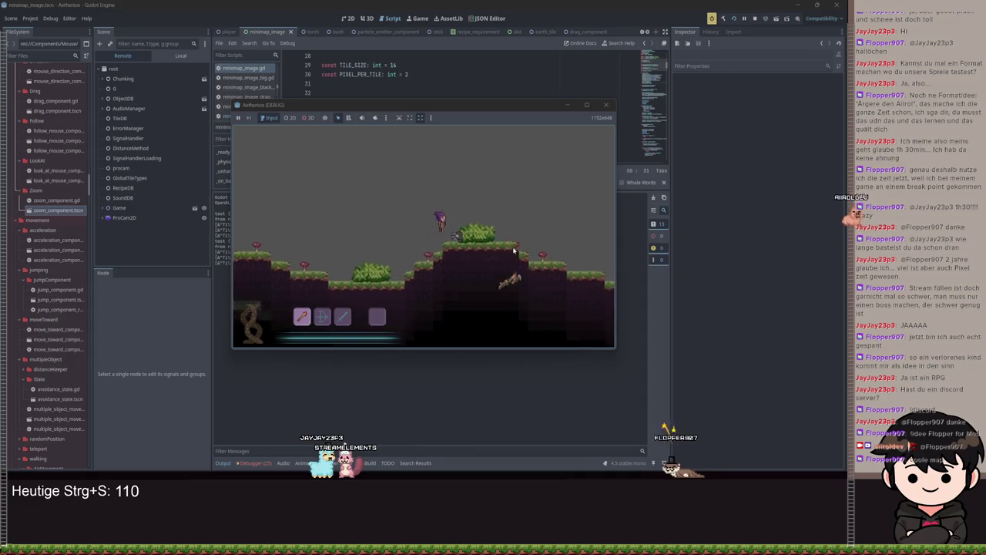
key("d")
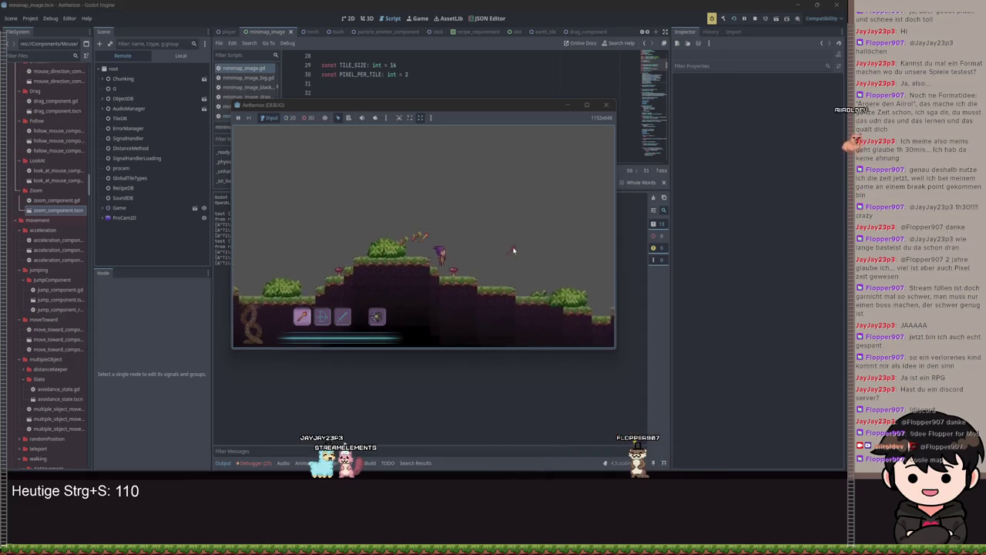
key("d")
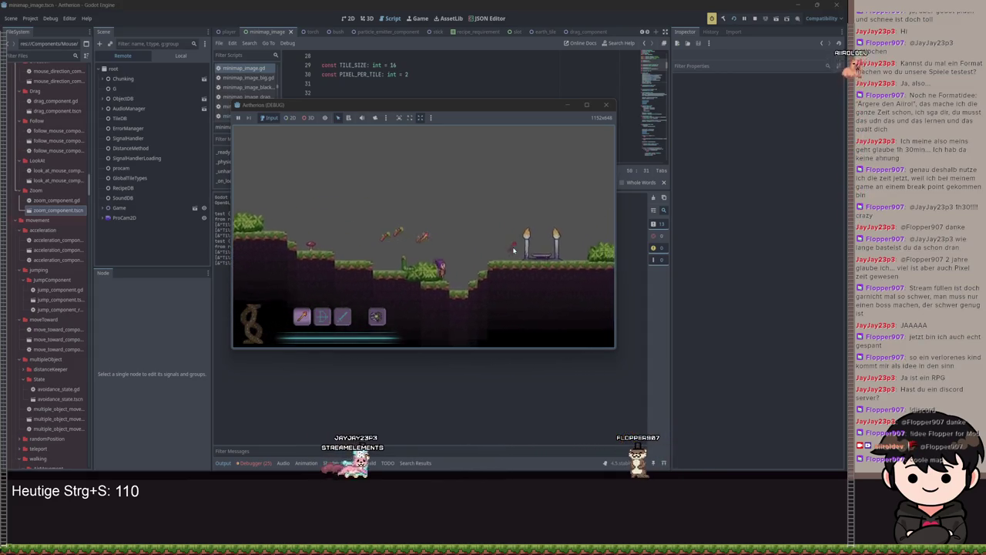
key("d")
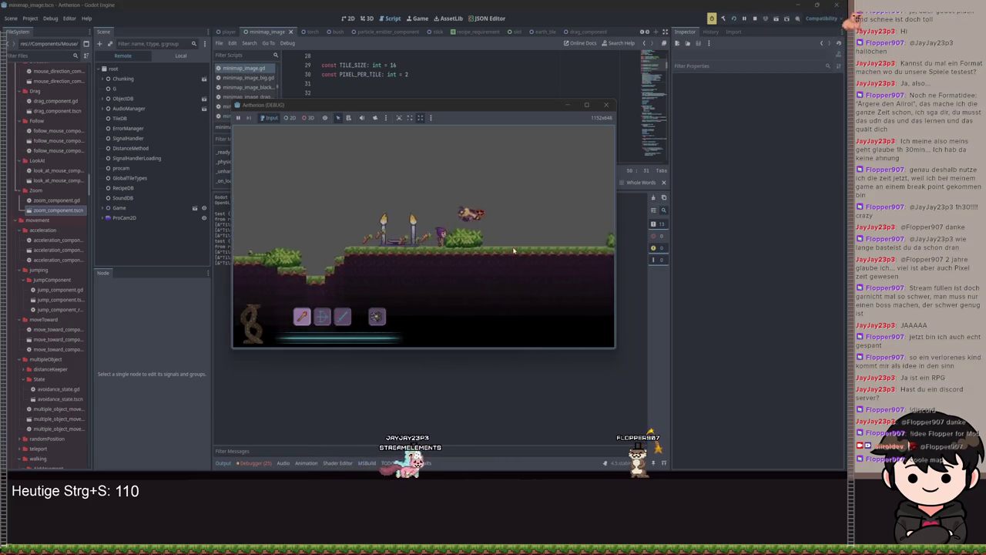
key("d")
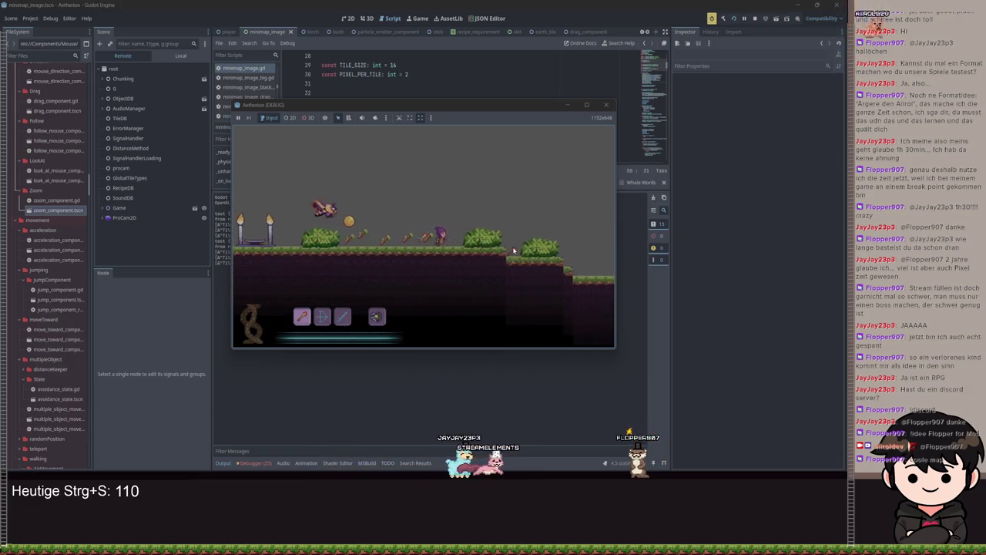
Open the pause menu, toggle the game window size, and minimize it
key("Escape")
left_click(584, 105)
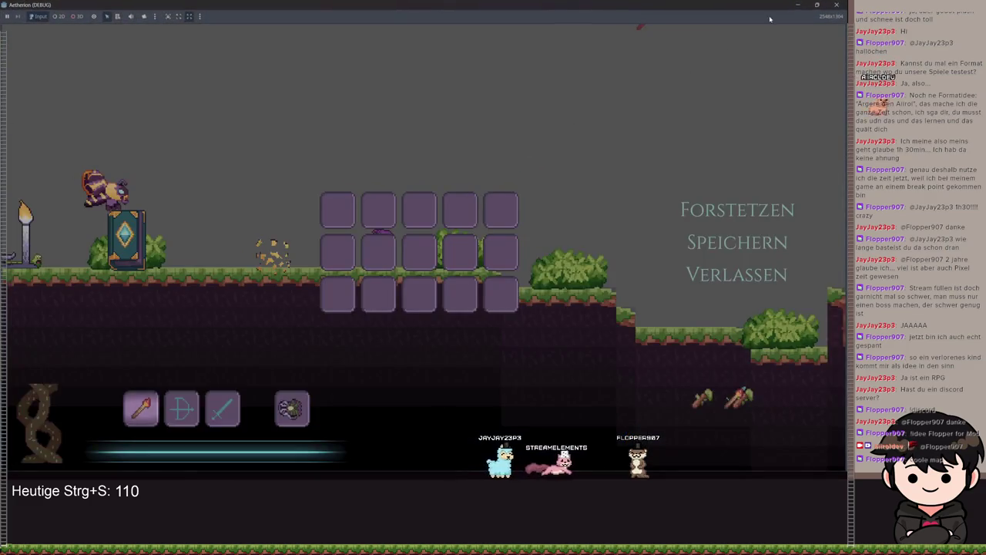
left_click(815, 7)
left_click(567, 107)
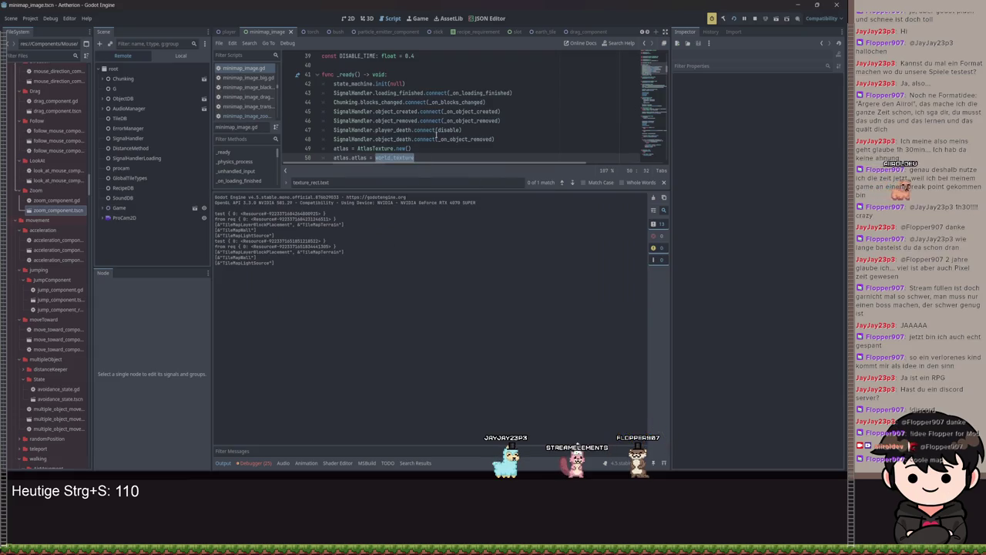
Move the three atlas setup lines from _ready below update_view() in _on_loading_finished, save, and run the game
key("ctrl+j")
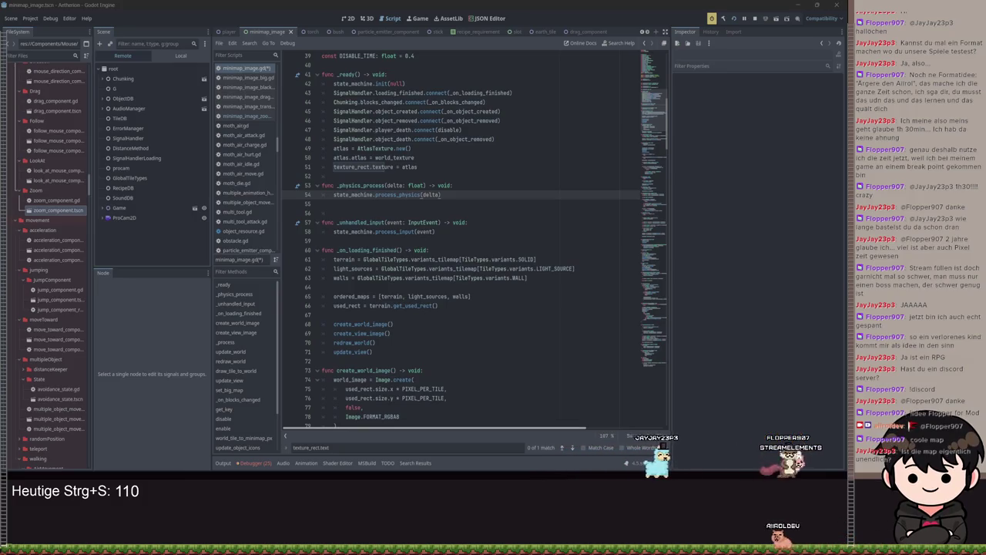
left_click(461, 137)
mouse_move(374, 148)
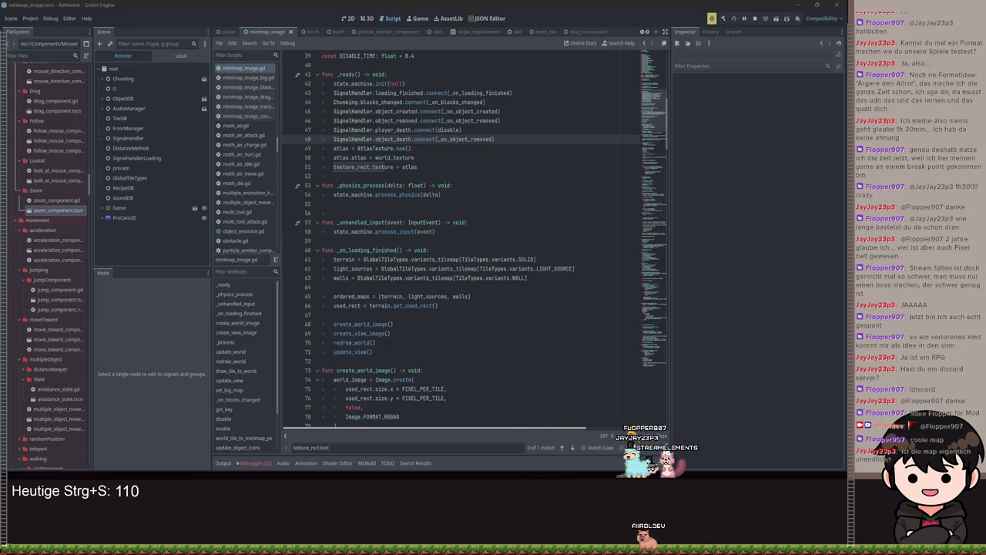
left_click(466, 158)
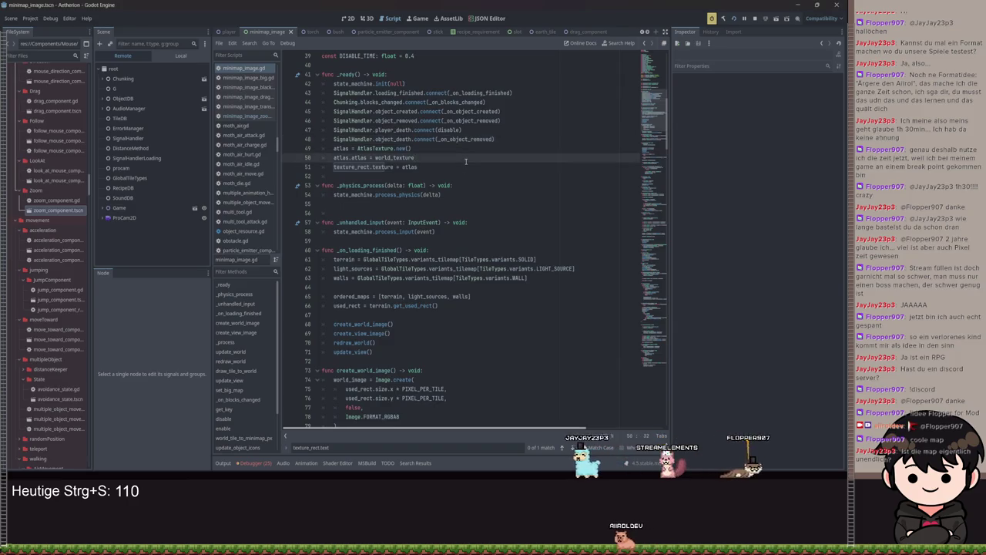
scroll(461, 158, "down", 1)
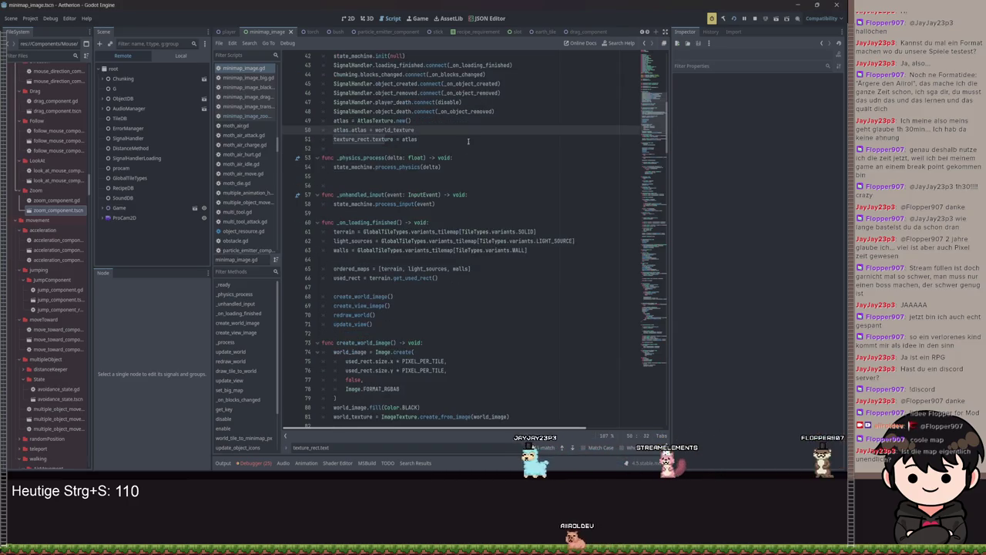
left_click_drag(446, 139, 306, 121)
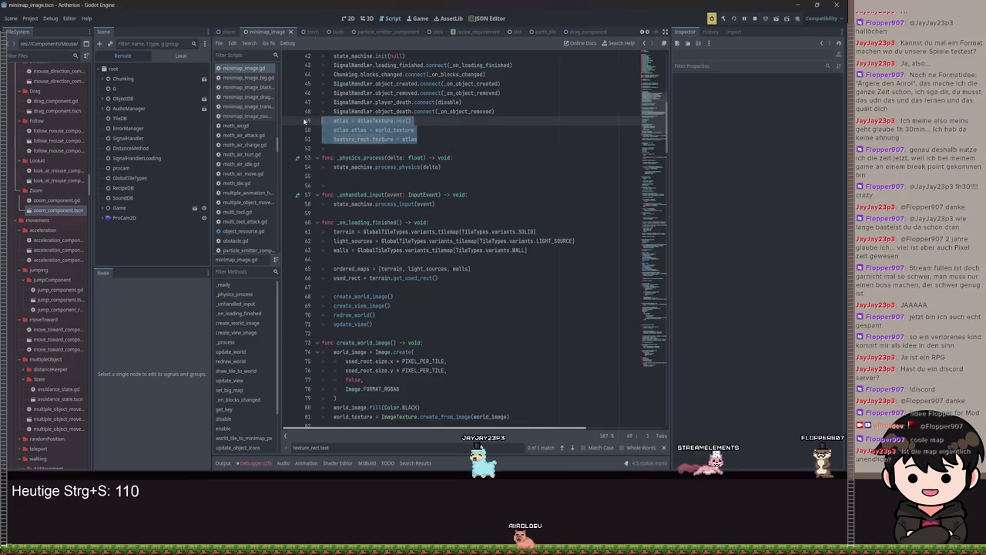
key("alt+Down")
key("alt+Down")
key("alt+Down")
key("alt+Down")
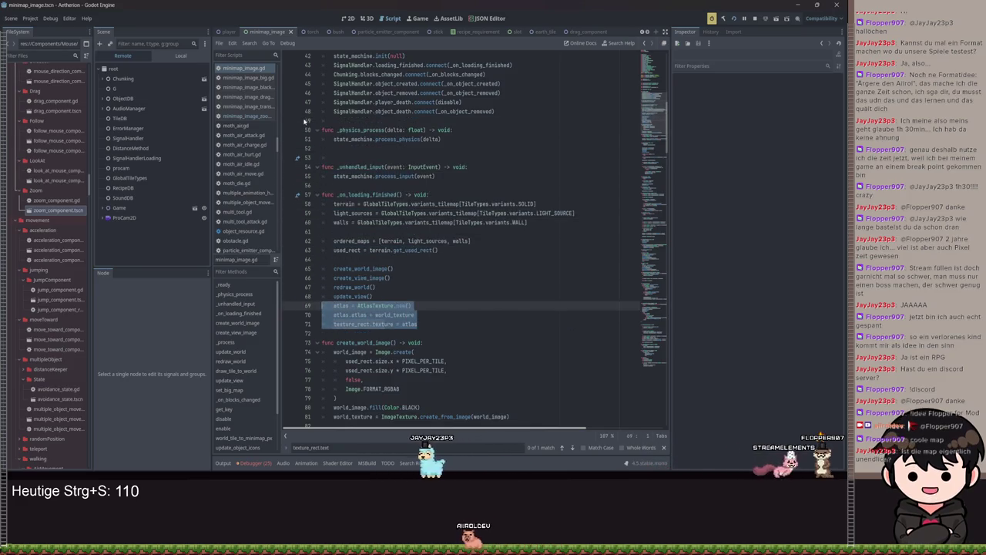
key("ctrl+s")
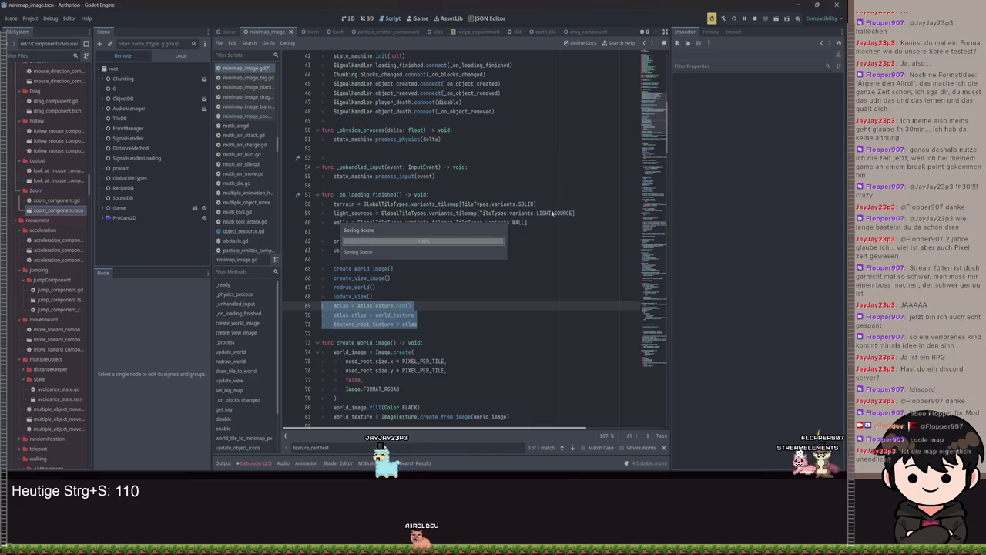
left_click(435, 176)
left_click(737, 21)
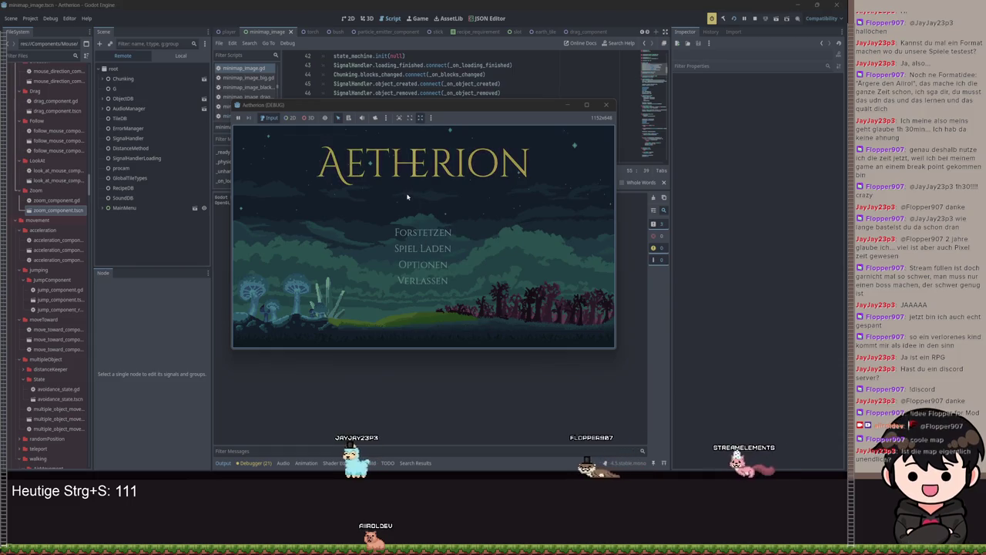
Load a save slot in the game to reproduce the null atlas crash and read the debugger error
left_click(328, 233)
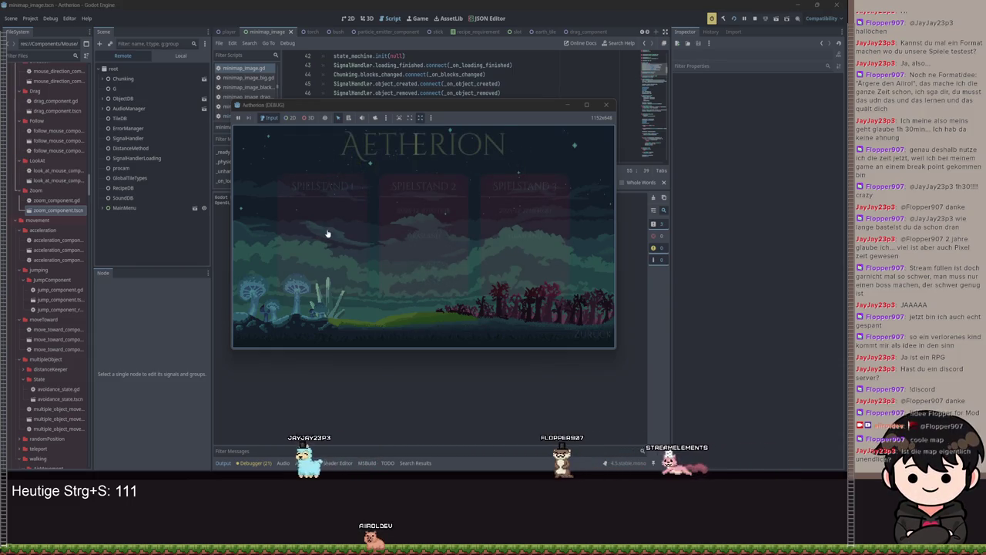
left_click(328, 235)
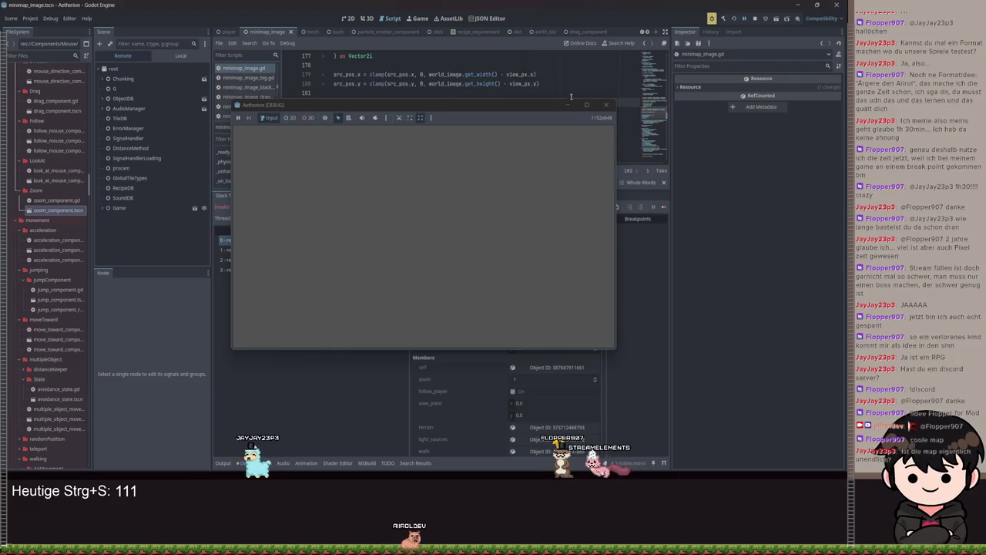
left_click(571, 94)
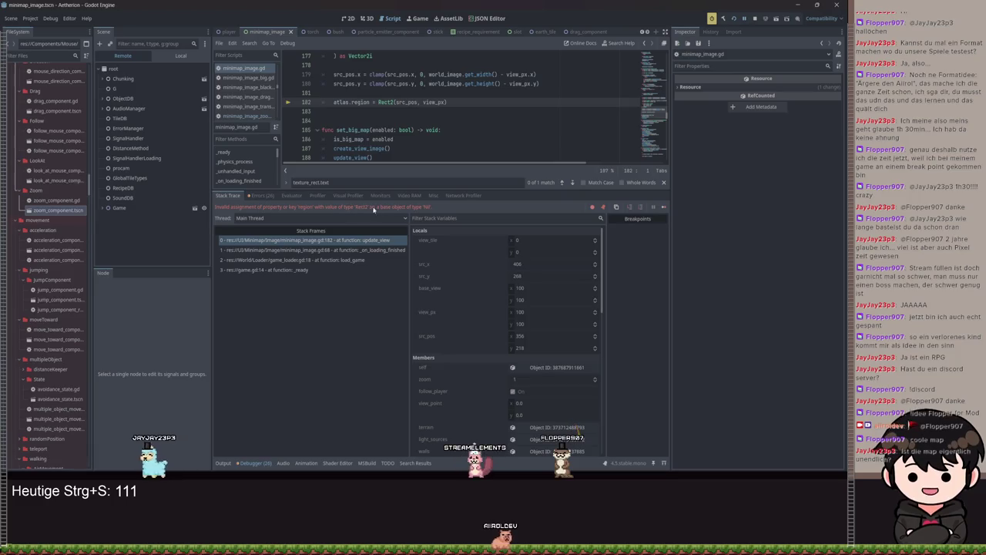
left_click(252, 463)
Extend update_view's early-return check on line 160 with 'or atlas == null', then save and rerun
scroll(356, 187, "up", 1)
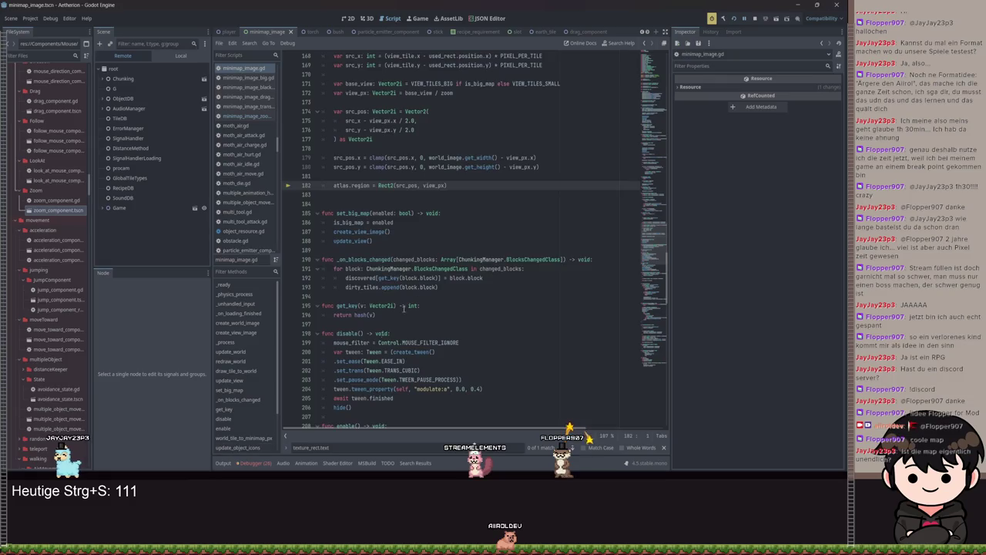
scroll(382, 333, "up", 20)
scroll(470, 245, "down", 17)
left_click(439, 113)
type("or atlas ==")
key("BackSpace")
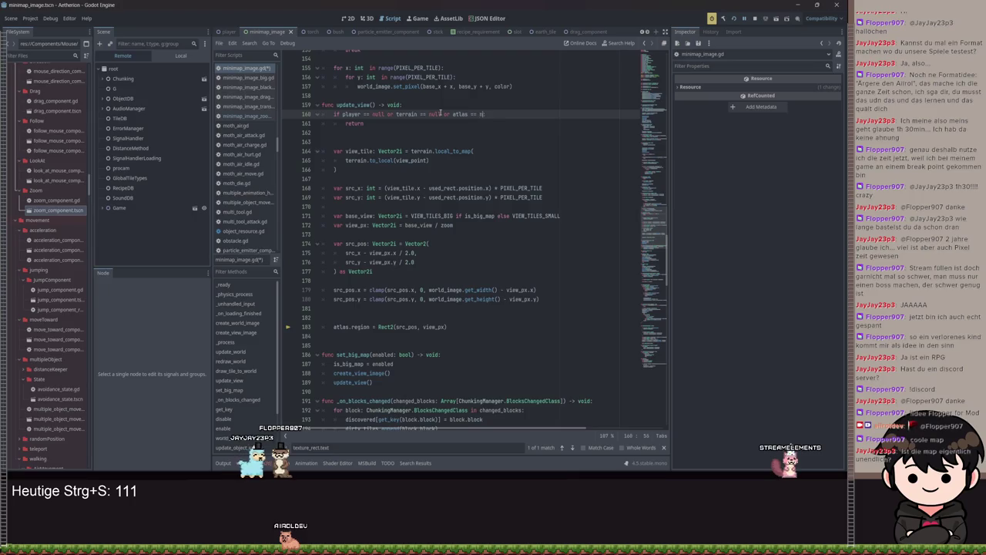
left_click(736, 24)
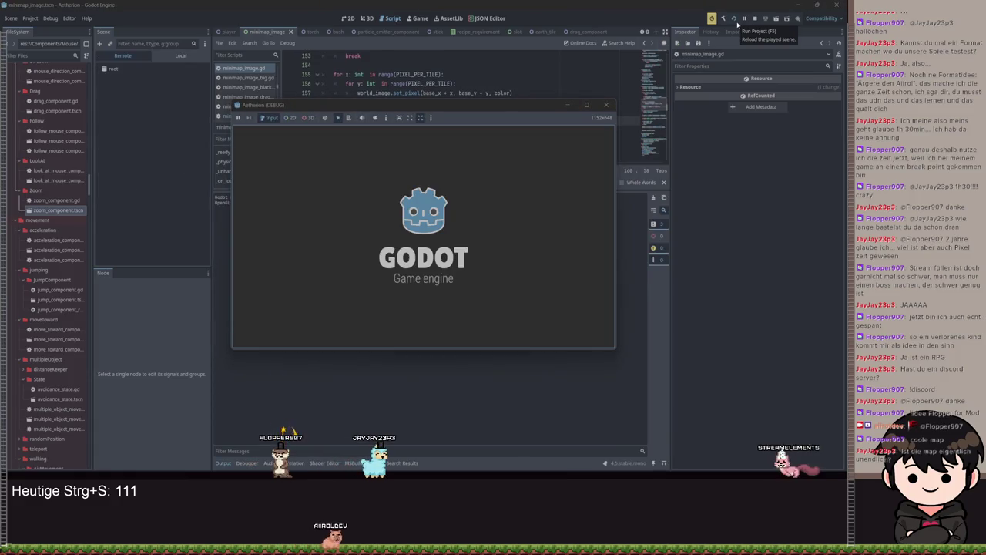
Load a save from the game's main menu into the world
left_click(477, 241)
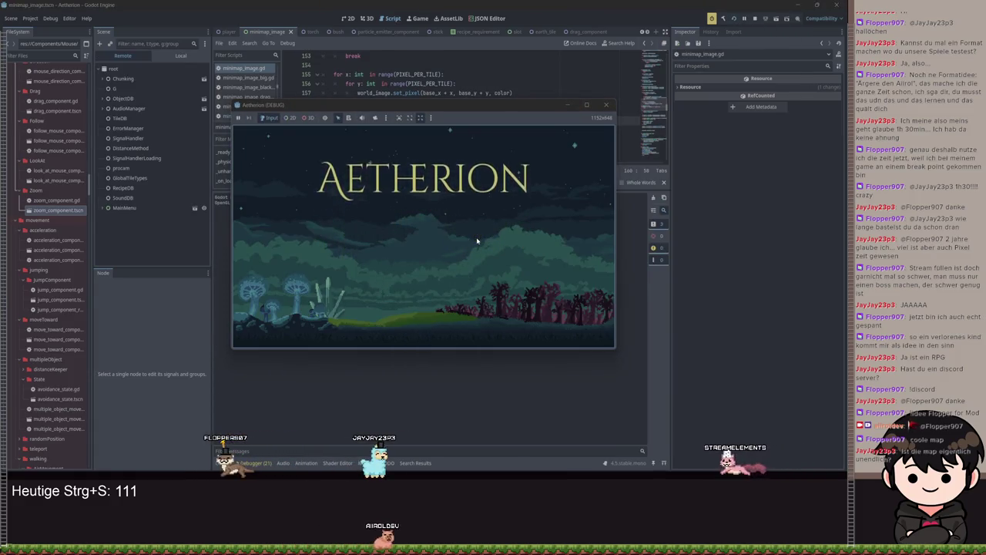
left_click(422, 248)
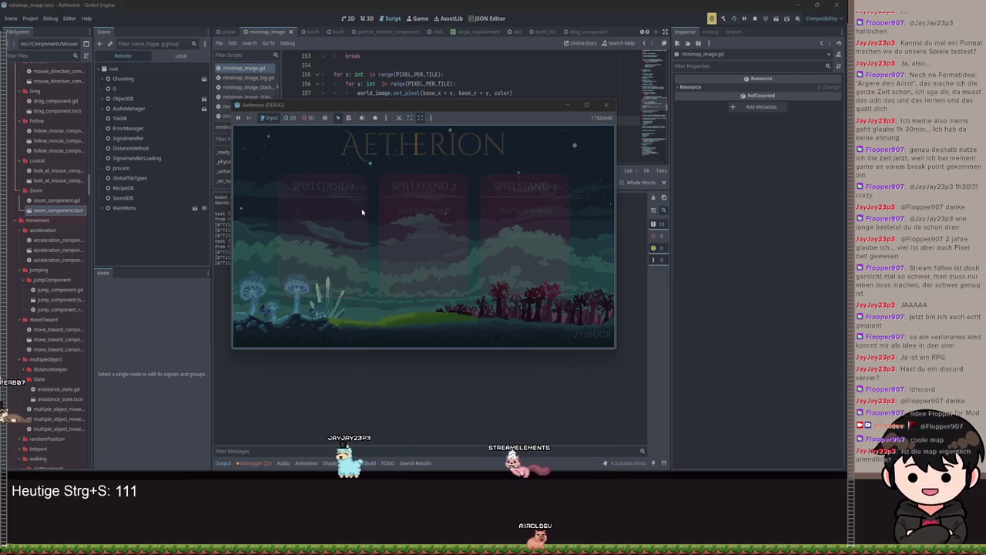
left_click(361, 208)
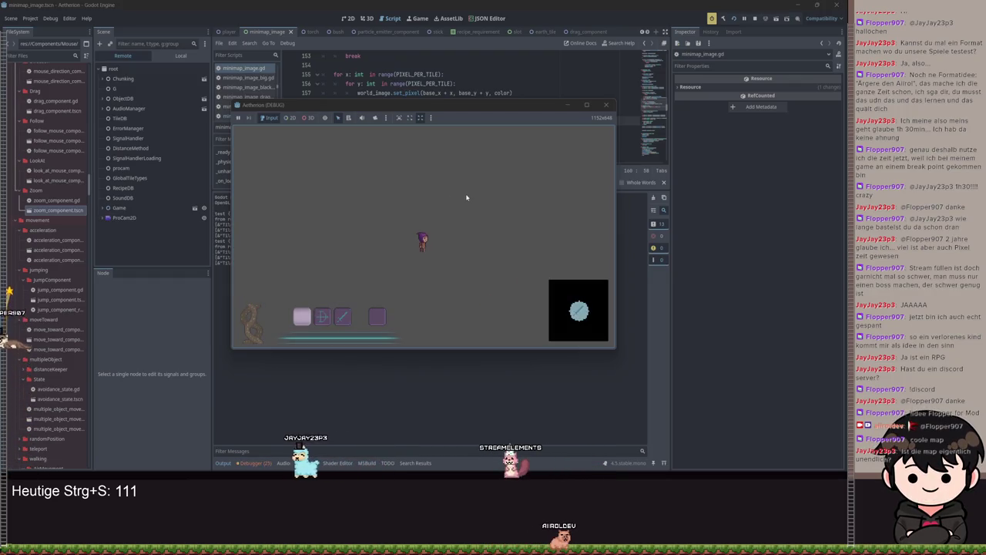
Toggle the minimap between large and small views with M several times, then stop the game
key("m")
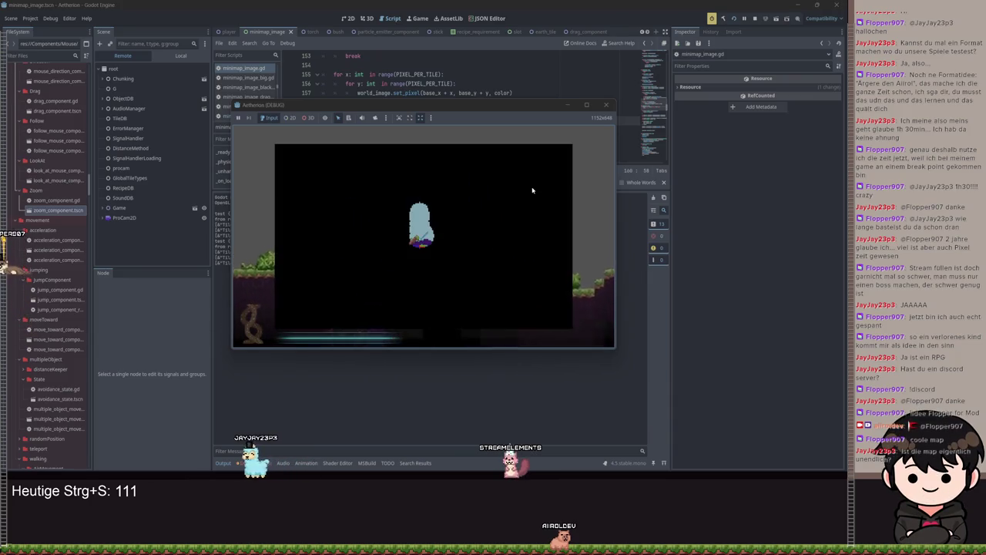
key("m")
key("m")
key("m")
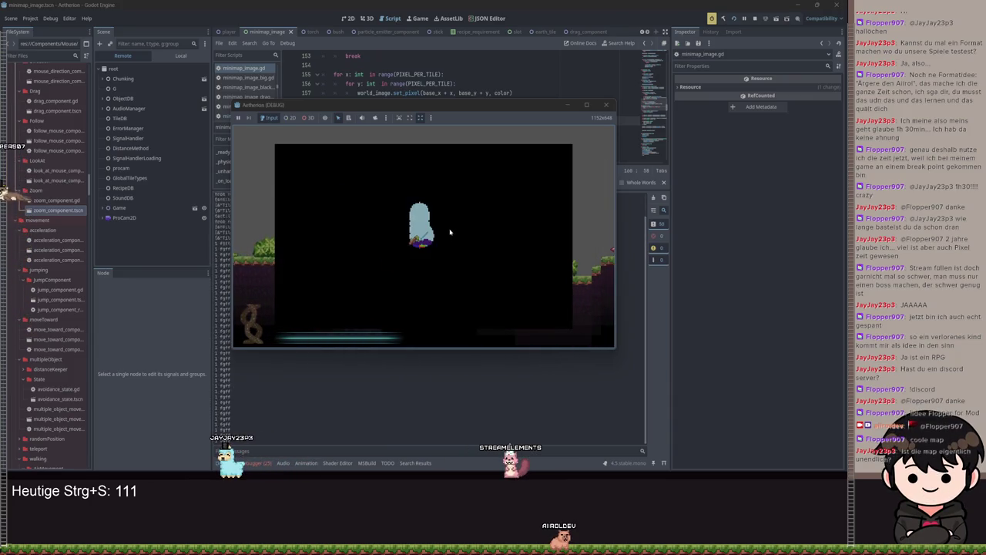
key("m")
key("m")
key("m")
key("m")
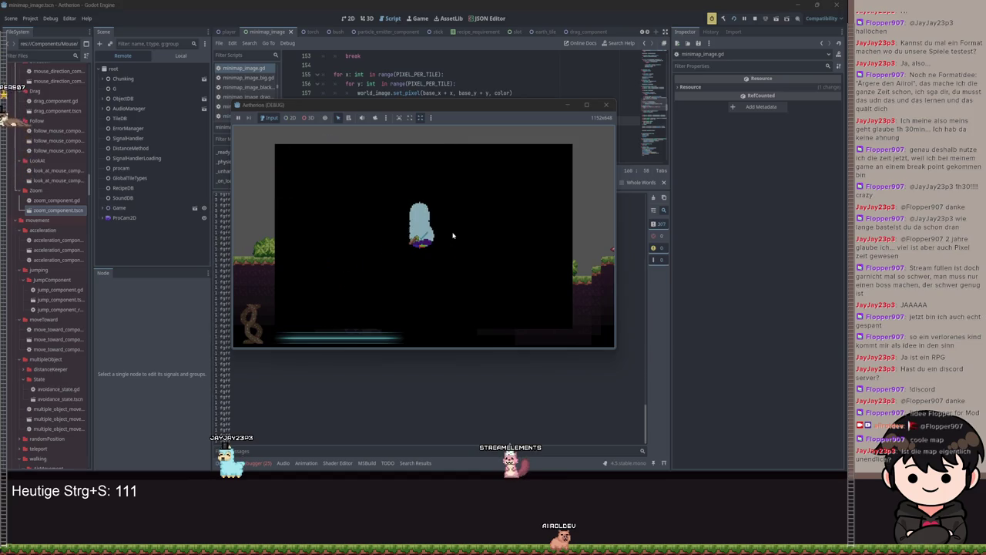
key("m")
key("m")
key("m")
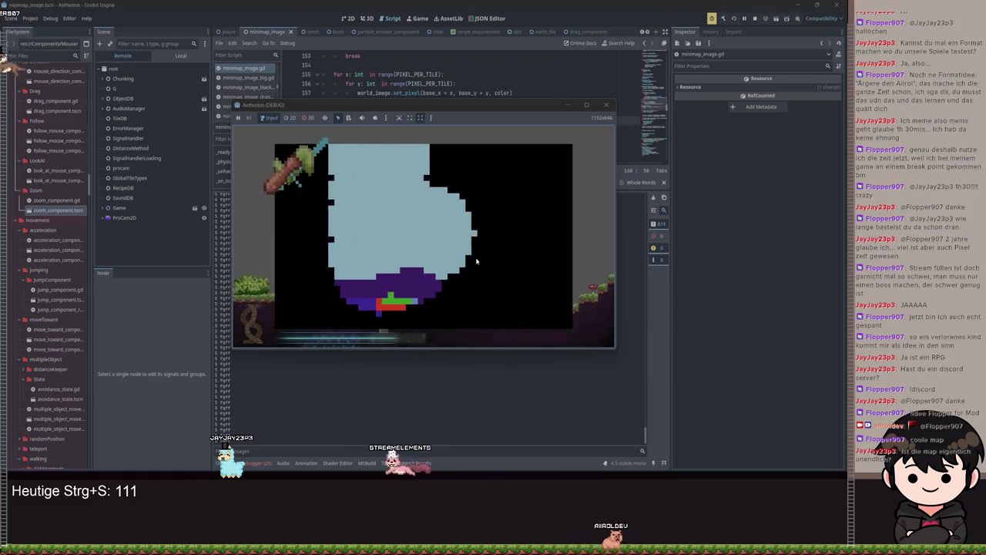
key("m")
key("m")
key("m")
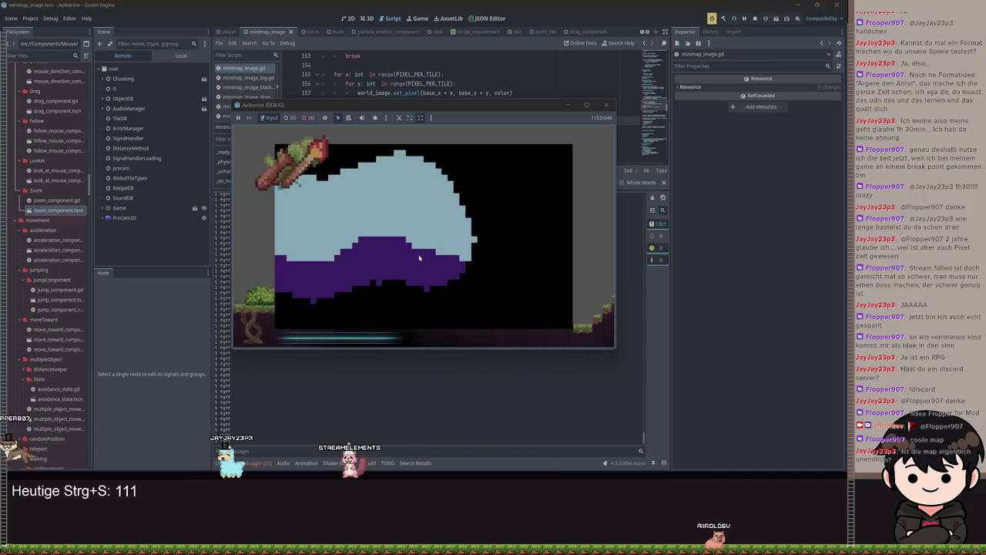
key("F8")
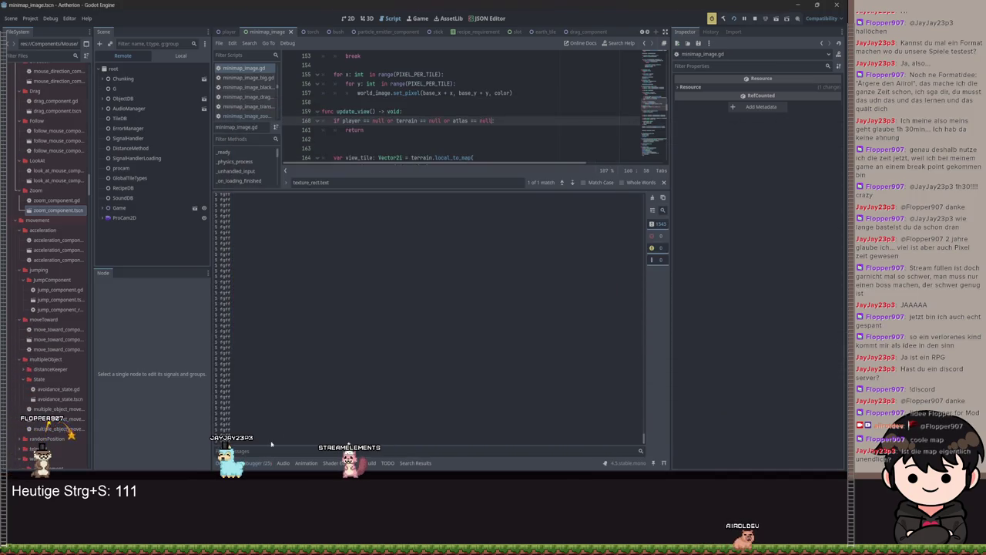
Check FPS in the Debugger's Monitors view, collapse the bottom panel, and save to relaunch
left_click(261, 461)
left_click(379, 195)
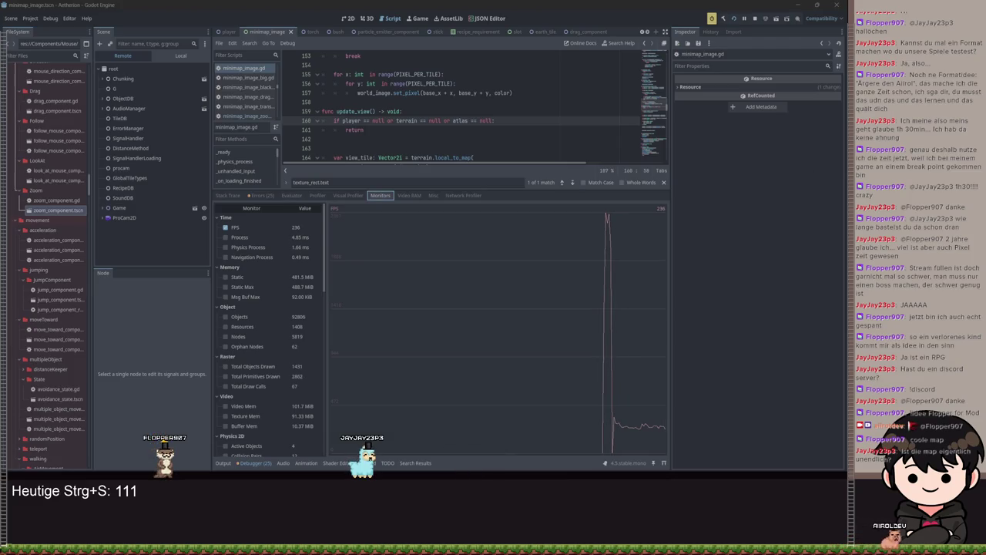
left_click(539, 170)
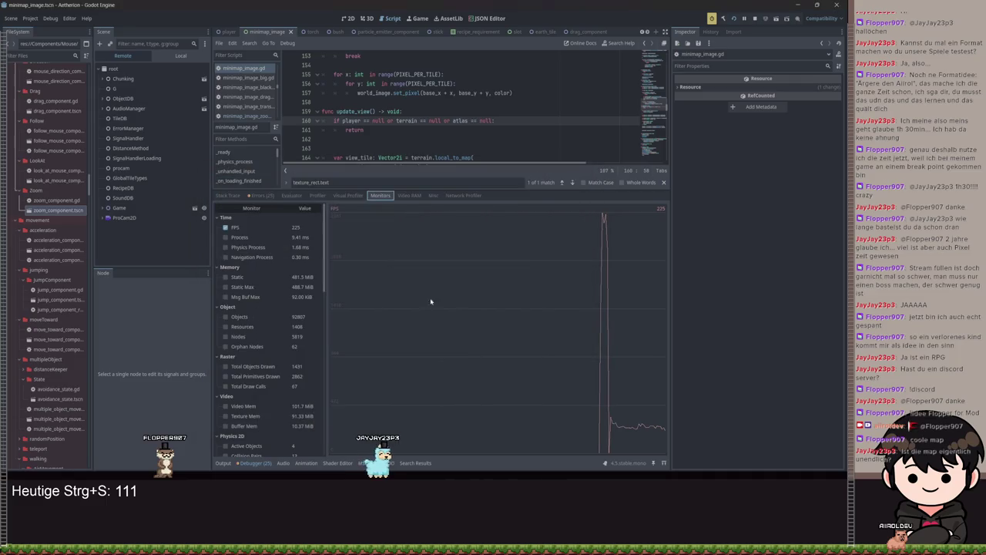
left_click(222, 463)
left_click(223, 462)
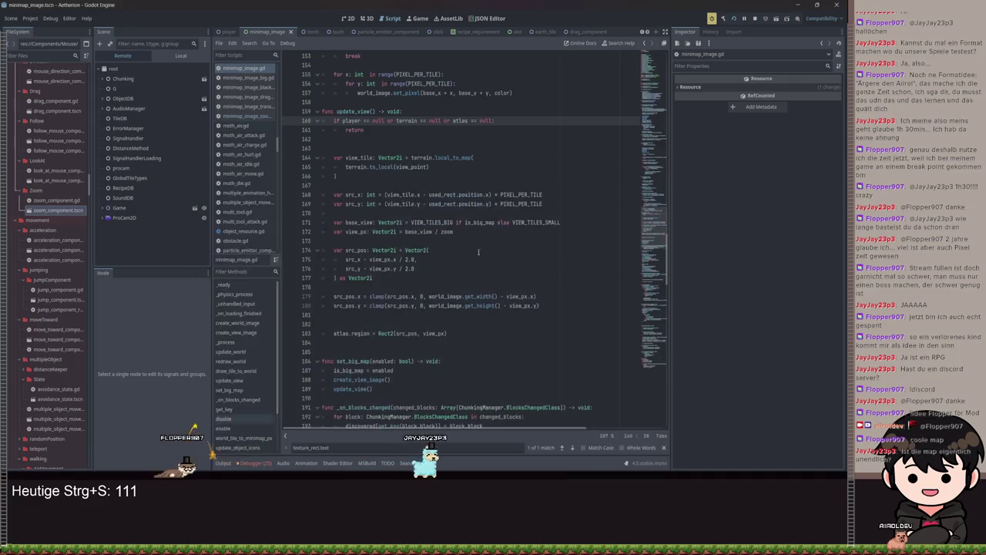
scroll(539, 166, "down", 6)
key("ctrl+s")
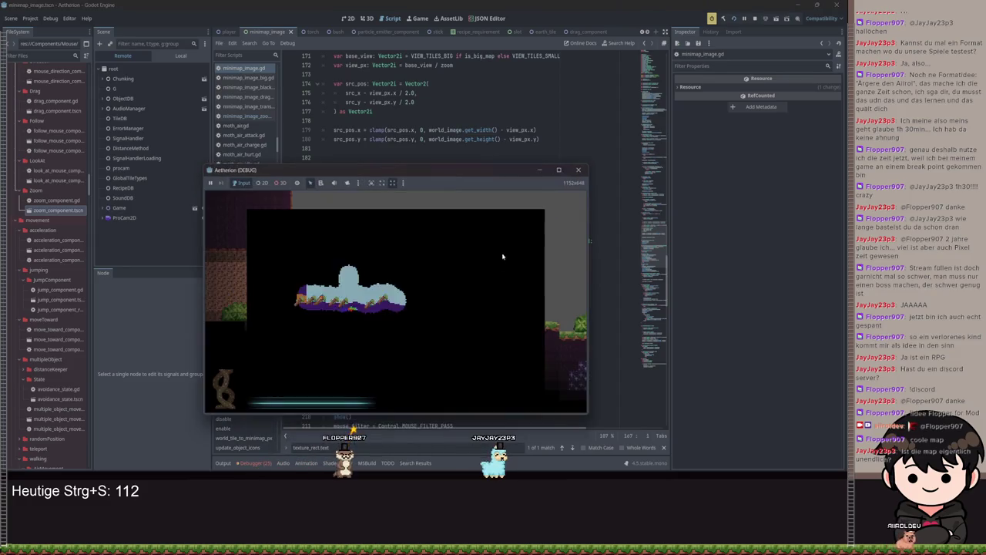
Zoom the in-game minimap in and out with the mouse wheel, then close the game window
scroll(491, 288, "up", 2)
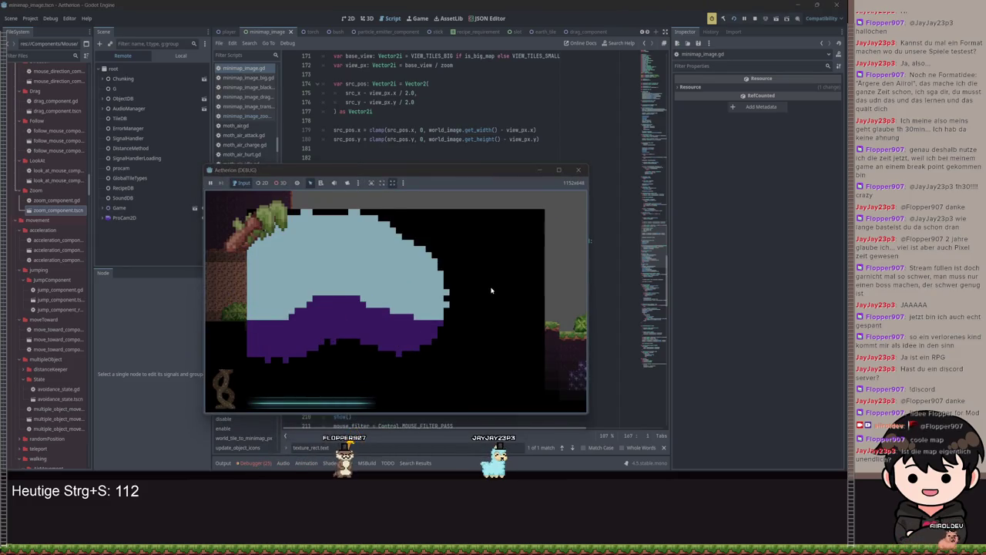
scroll(492, 289, "down", 2)
scroll(493, 291, "up", 1)
scroll(493, 291, "down", 1)
scroll(493, 290, "up", 2)
scroll(493, 291, "down", 2)
left_click(541, 171)
scroll(510, 283, "up", 15)
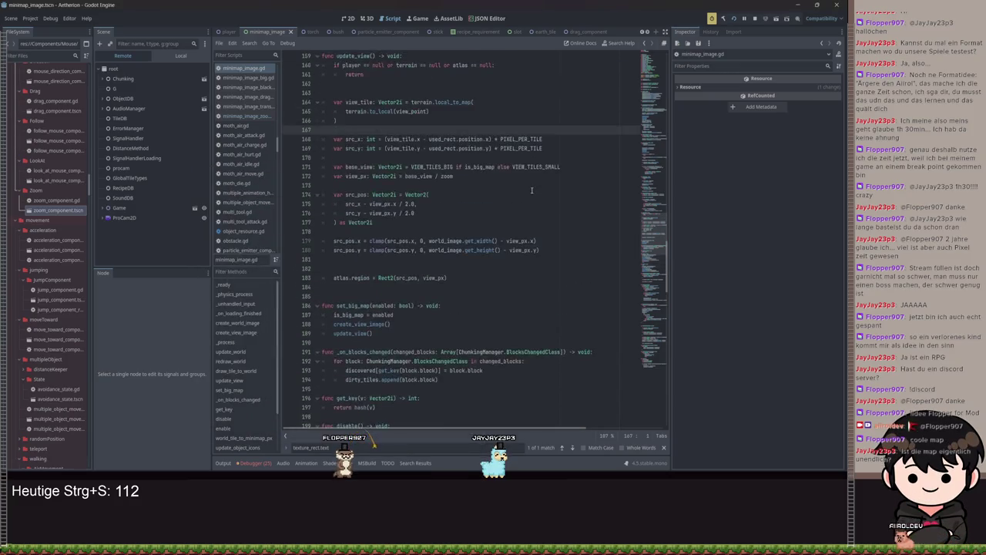
Go to the zoom-divided icon offset on line 244 in update_object_icons and save it
scroll(510, 282, "down", 12)
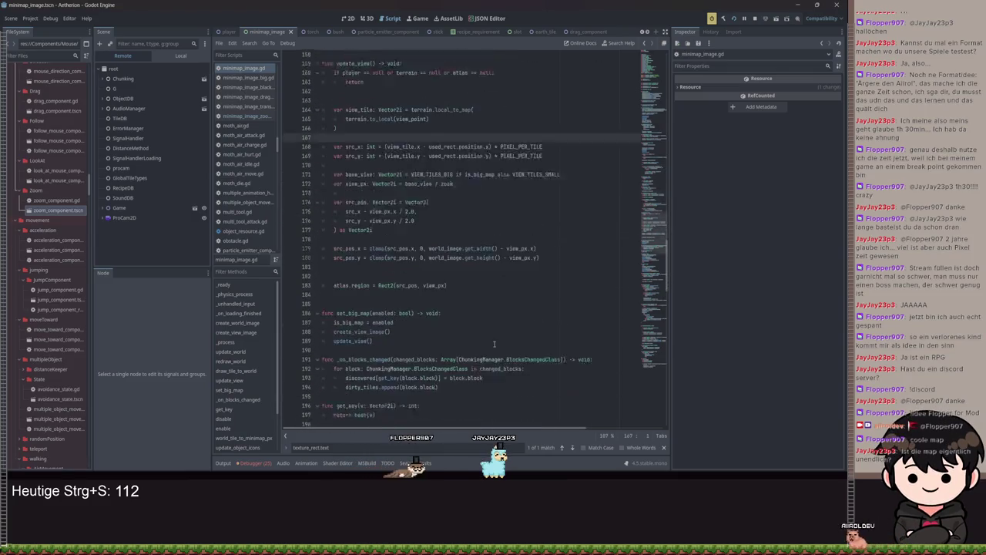
scroll(487, 315, "down", 8)
scroll(488, 315, "down", 15)
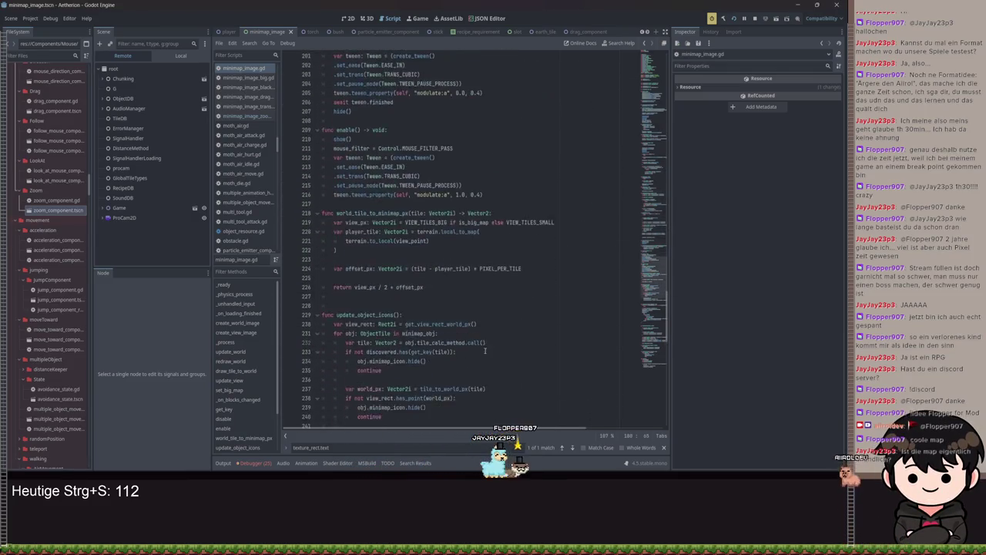
mouse_move(454, 428)
left_mouse_down()
mouse_move(527, 423)
mouse_move(425, 422)
mouse_move(501, 422)
left_mouse_up()
left_click(548, 204)
key("ctrl+s")
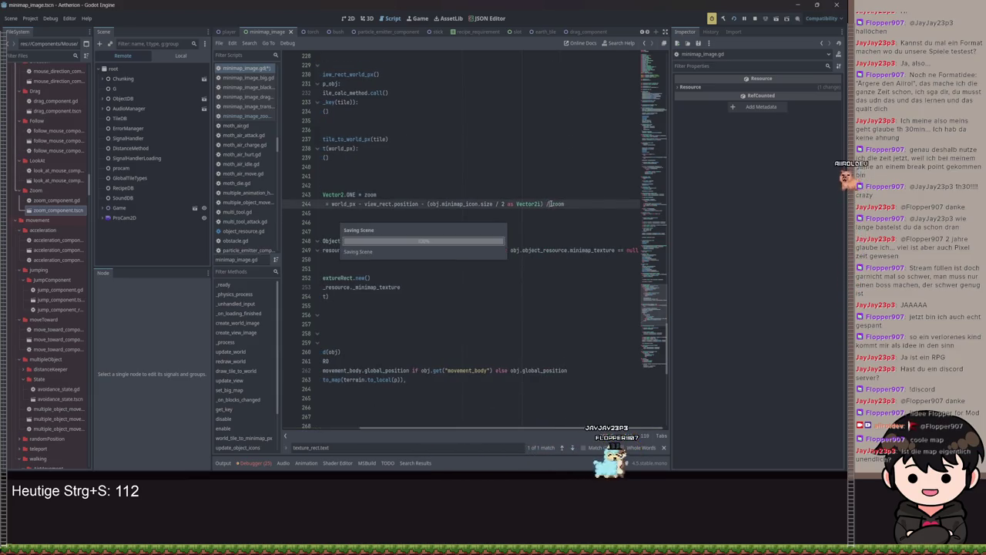
Run the game briefly with F5, stop it with F8, and save the script again
key("F5")
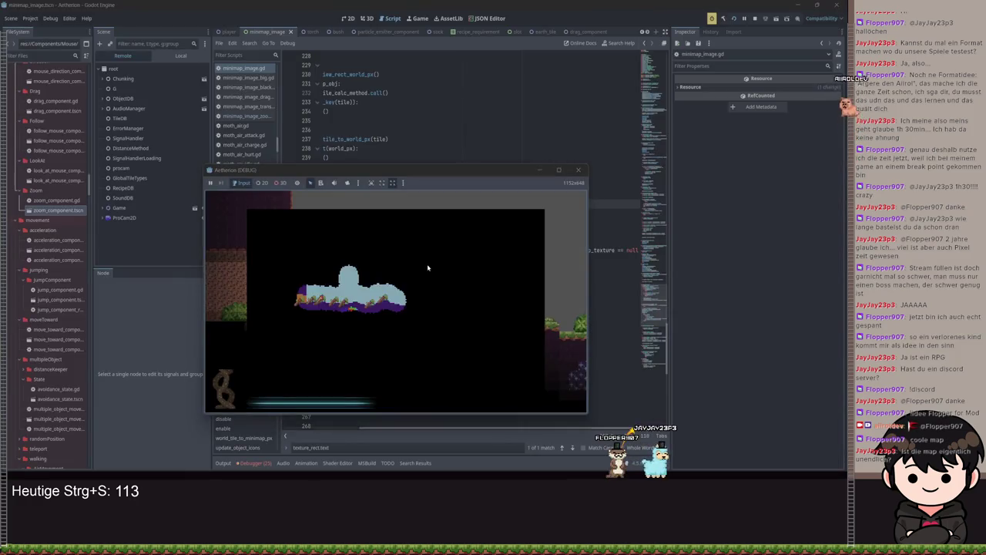
key("F8")
key("ctrl+s")
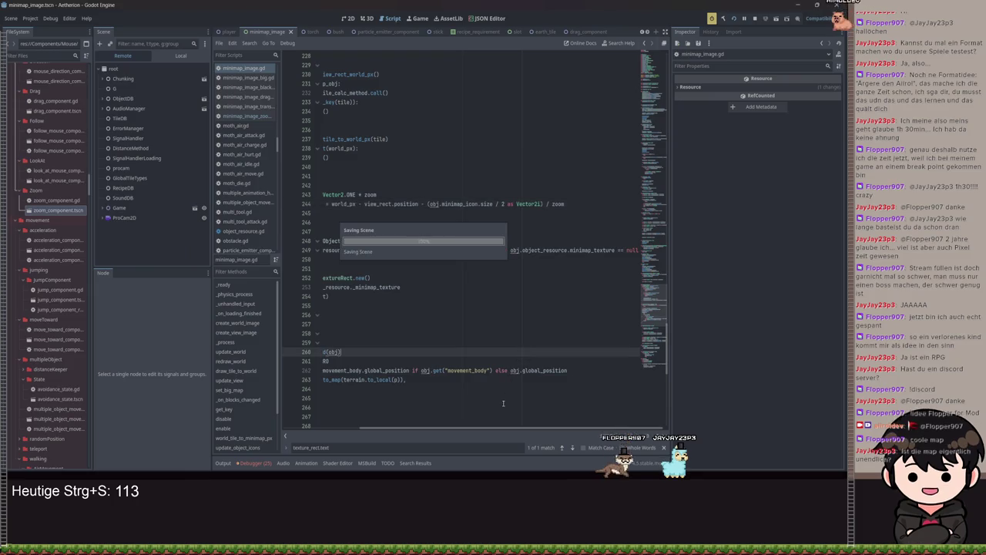
left_click_drag(501, 430, 424, 430)
key("ctrl+s")
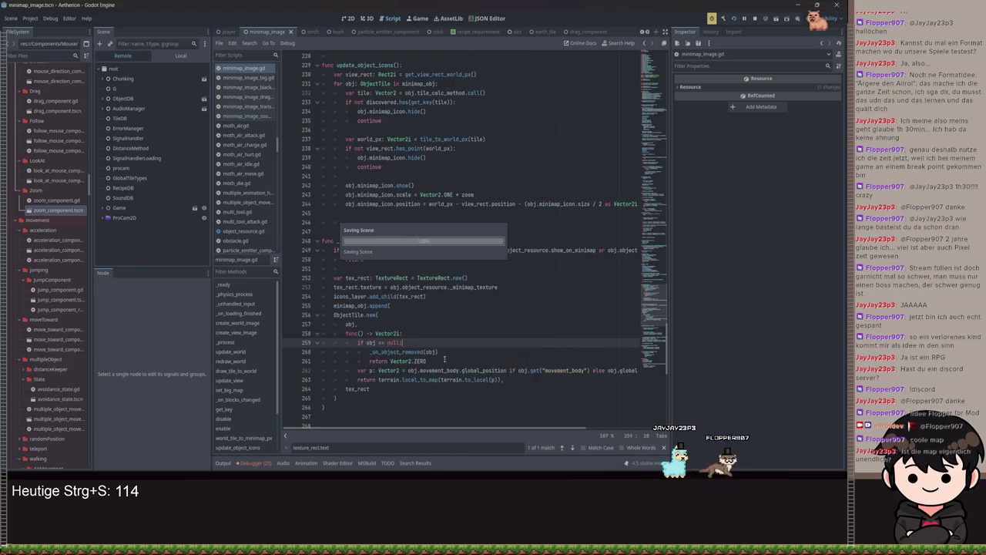
After a quick test run, change line 243's icon scale to Vector2.ONE / zoom and save
key("F5")
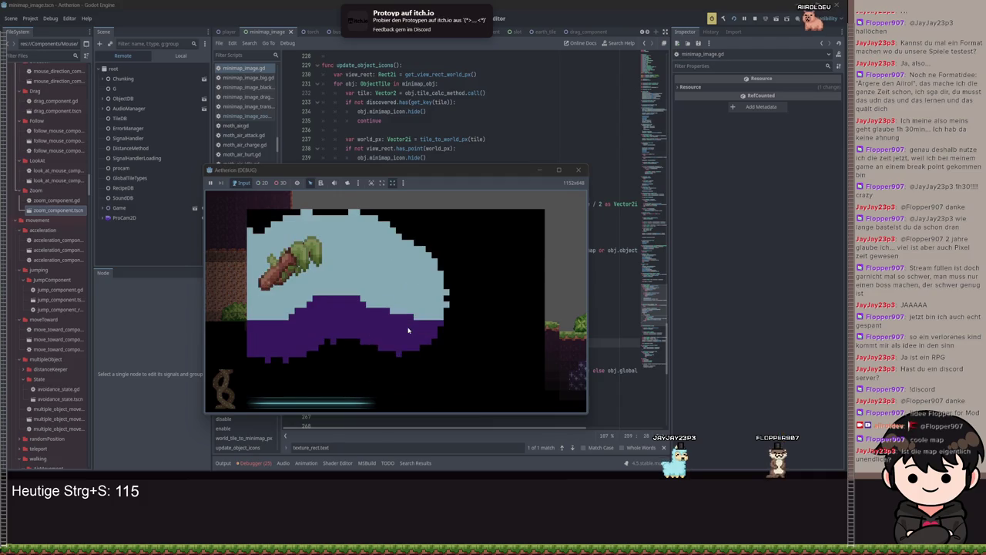
key("F8")
left_click(459, 195)
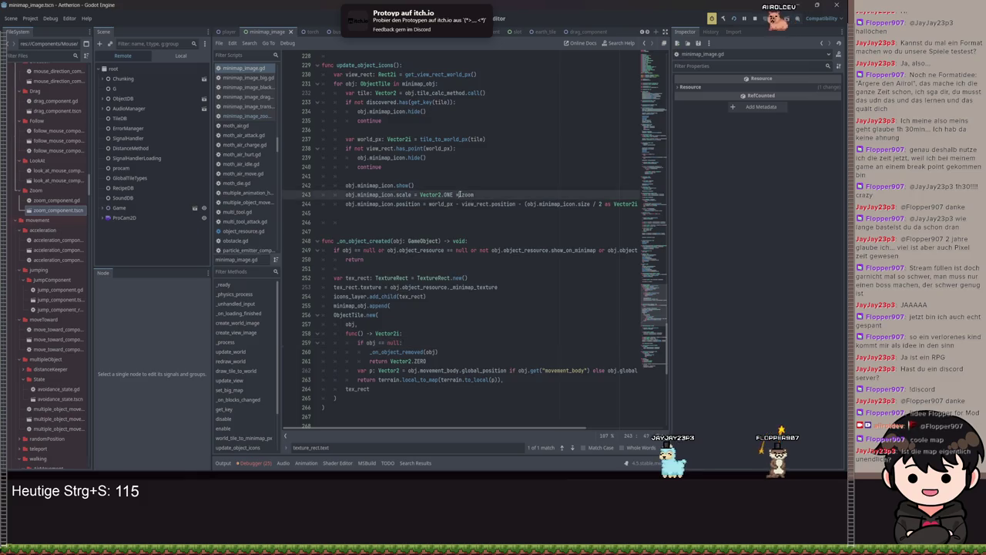
key("BackSpace")
type("/")
key("ctrl+s")
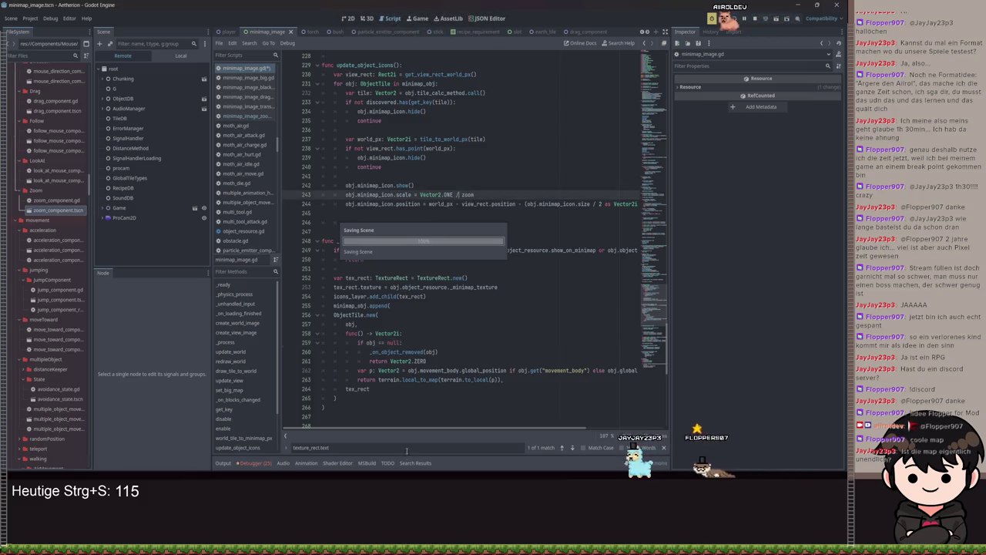
Zoom the minimap in-game to test the division, then restore Vector2.ONE * zoom and save
key("F5")
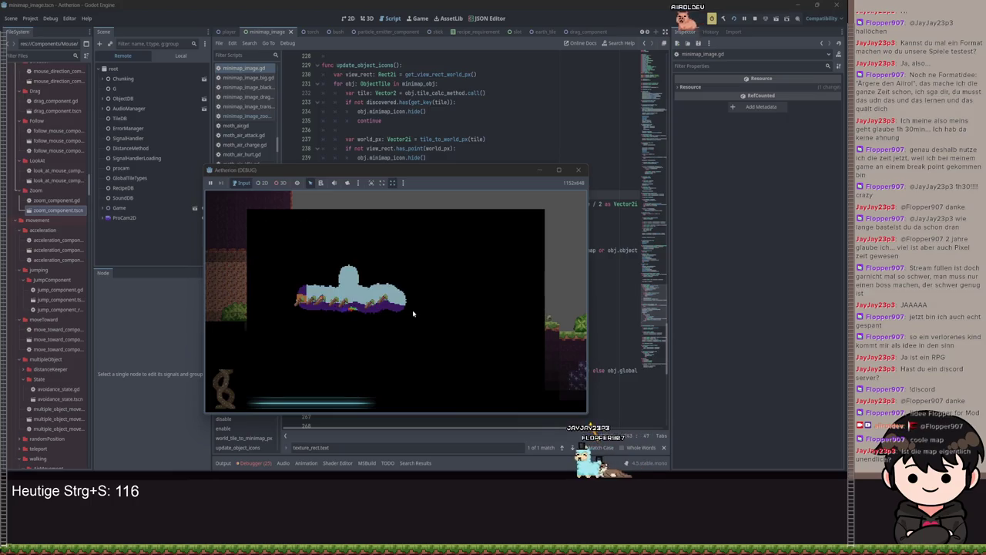
scroll(413, 313, "up", 2)
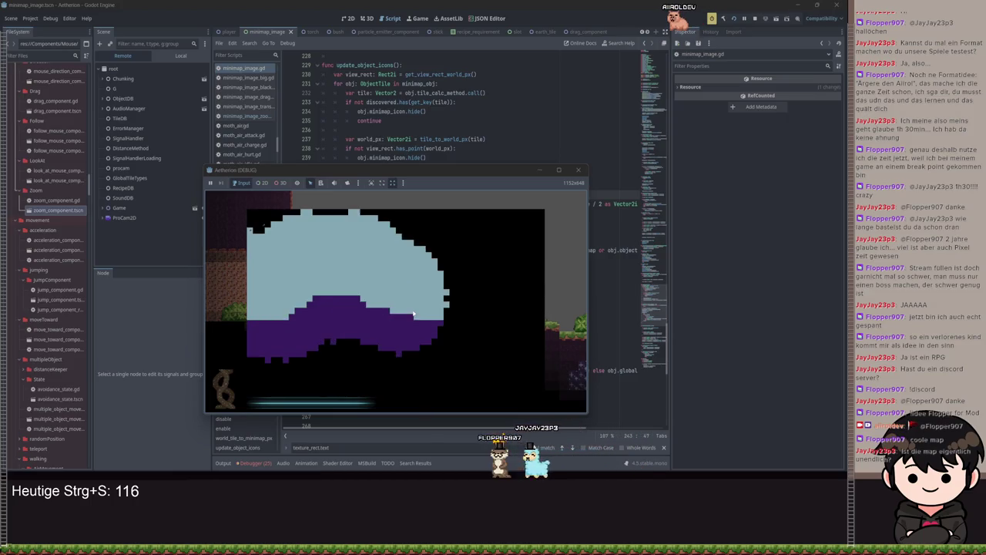
scroll(414, 309, "down", 3)
left_click(539, 169)
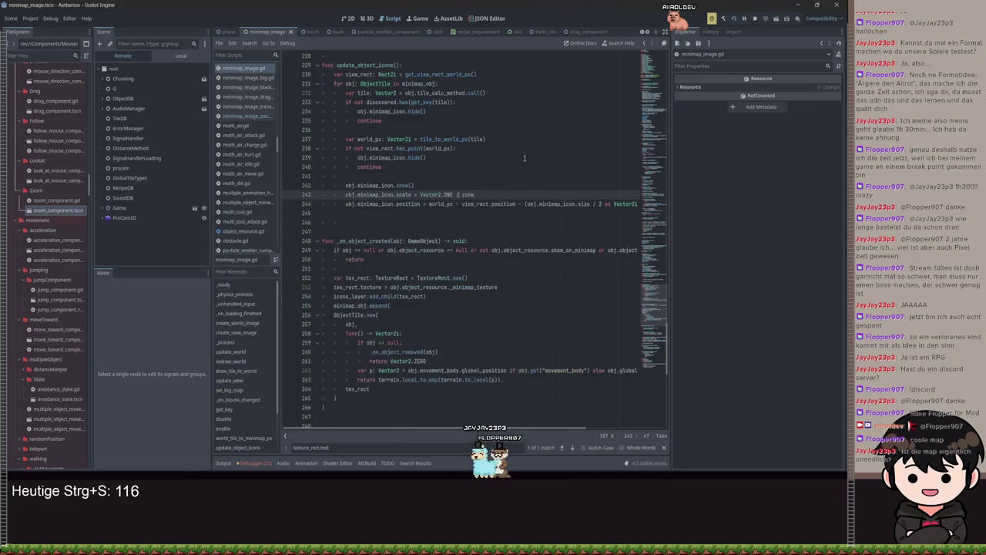
type("*")
key("ctrl+s")
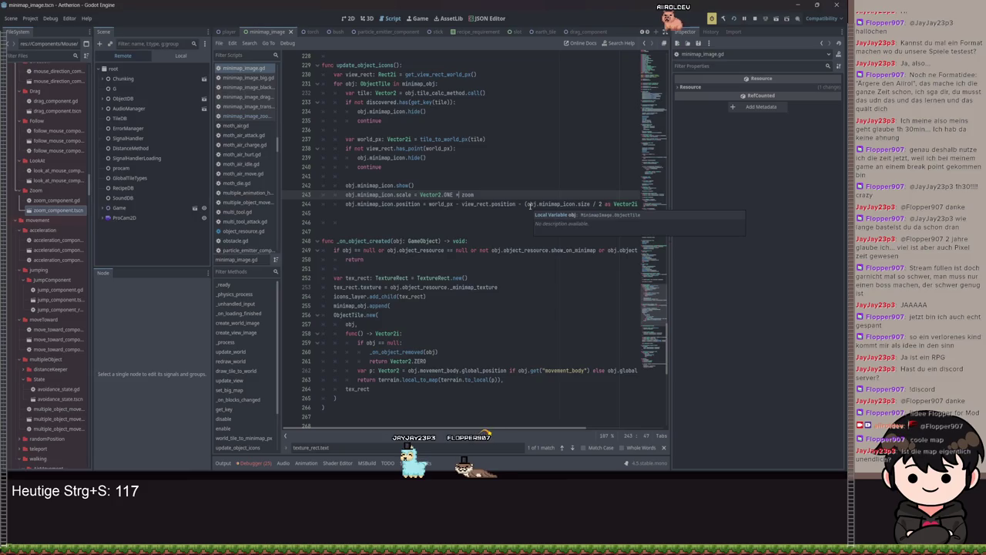
key("ctrl+a")
left_click(530, 215)
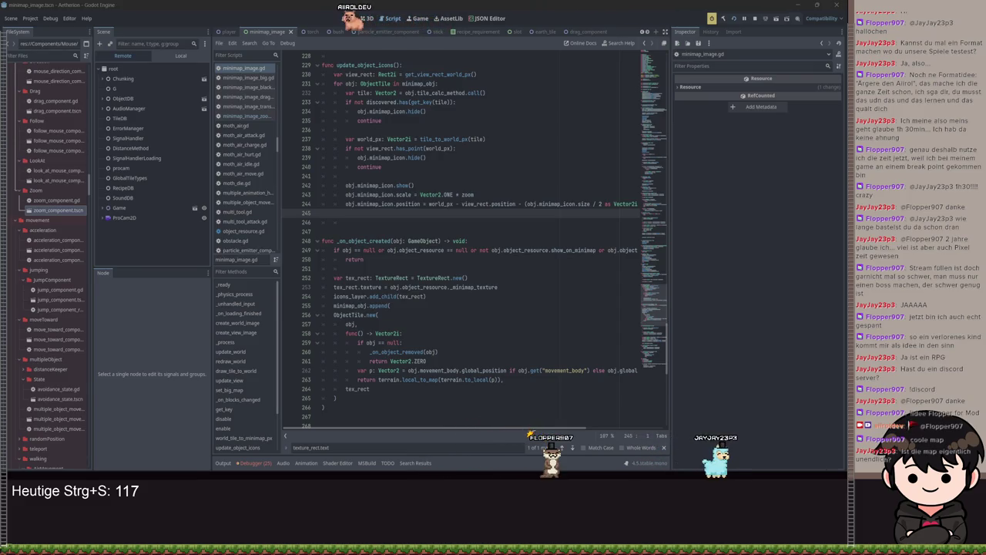
scroll(518, 222, "right", 3)
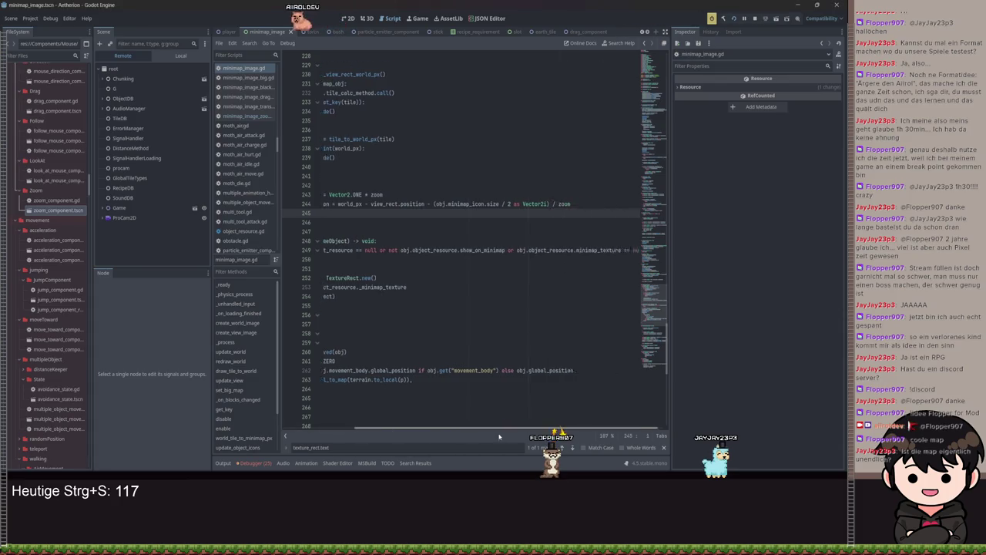
left_click(506, 203)
triple_click(506, 203)
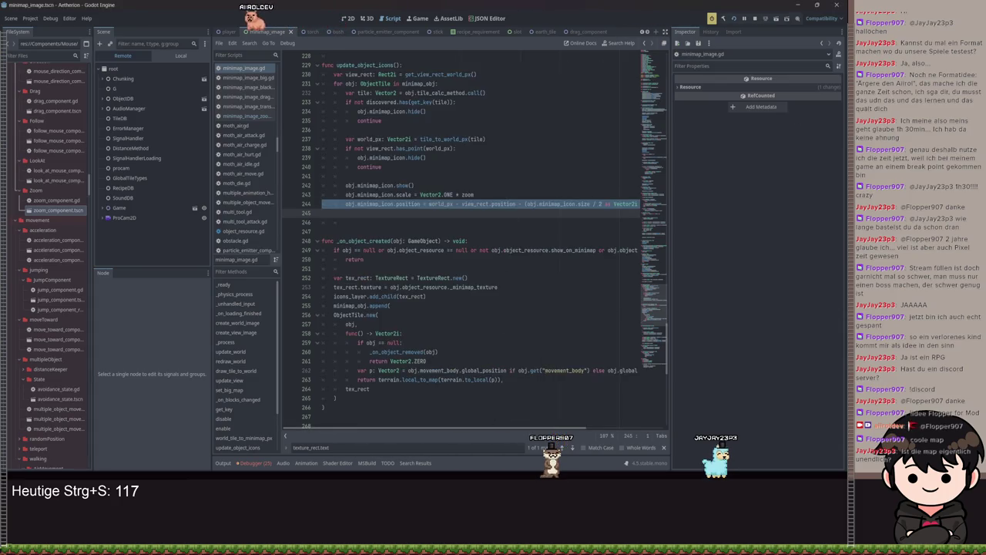
left_click(470, 286)
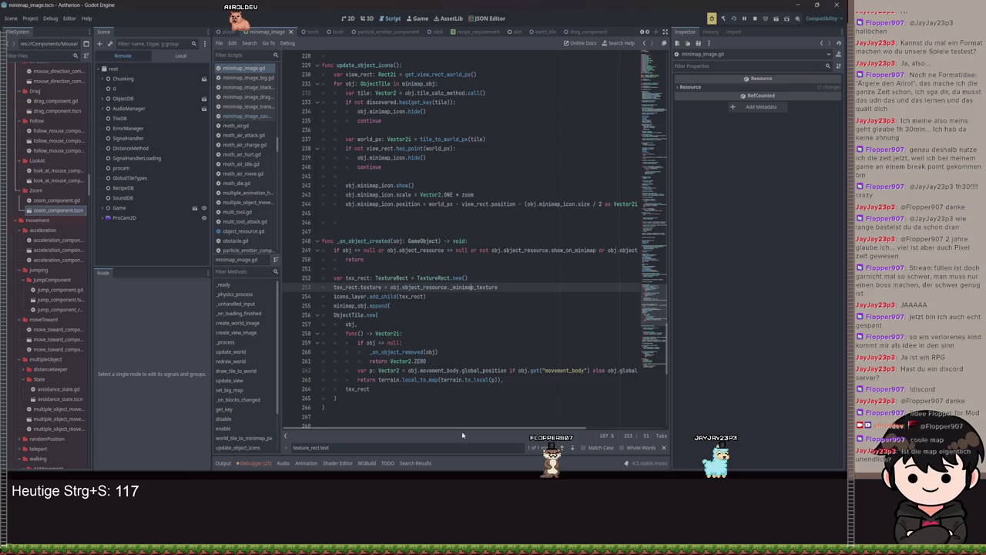
left_click_drag(462, 432, 542, 430)
left_click_drag(548, 204, 320, 203)
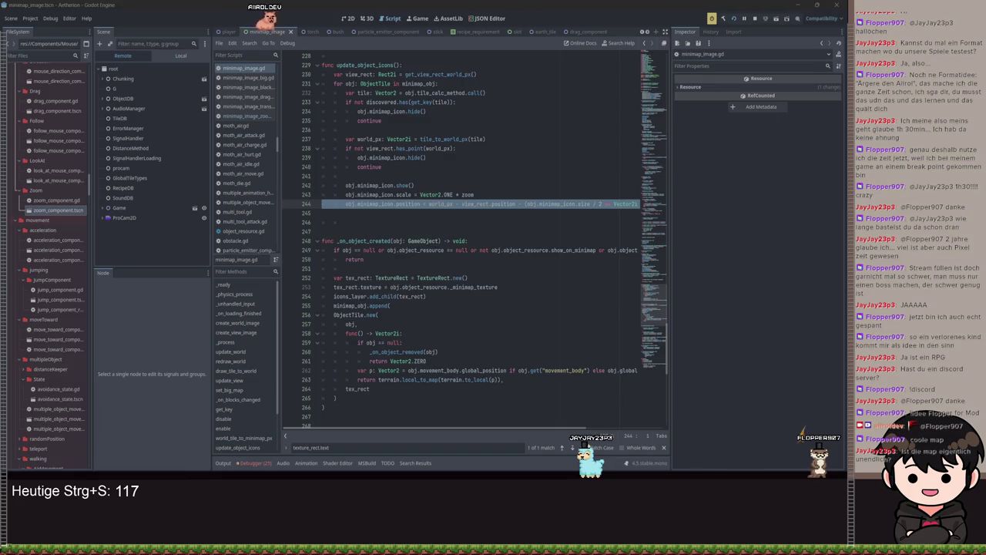
left_click(497, 223)
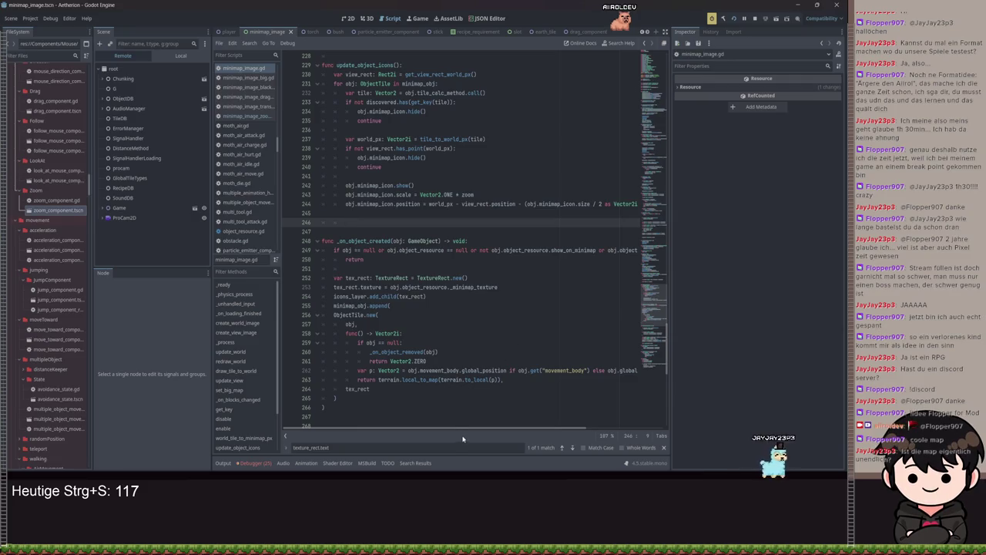
Save the script at line 244 and do a quick test run of the game
left_click_drag(495, 429, 573, 429)
left_click(563, 204)
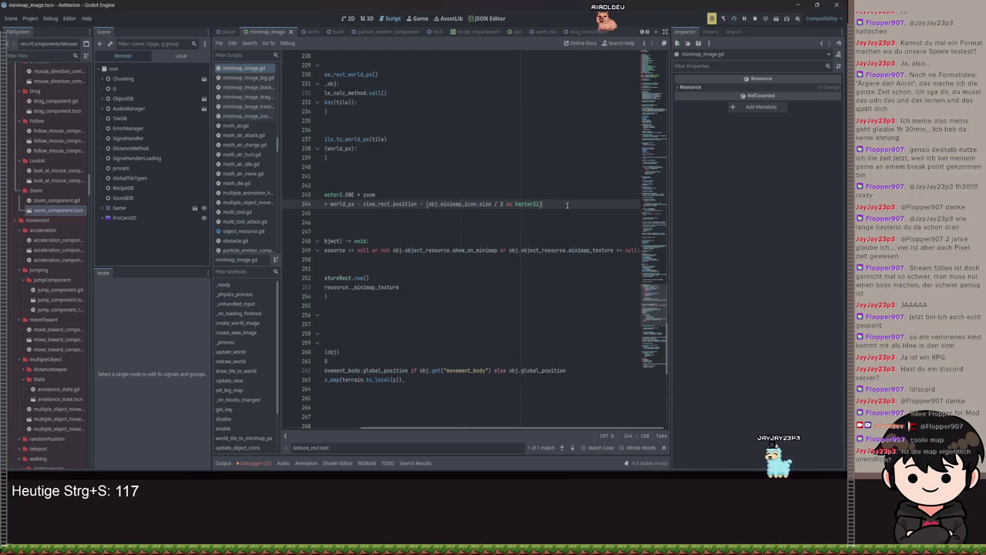
key("ctrl+s")
key("F5")
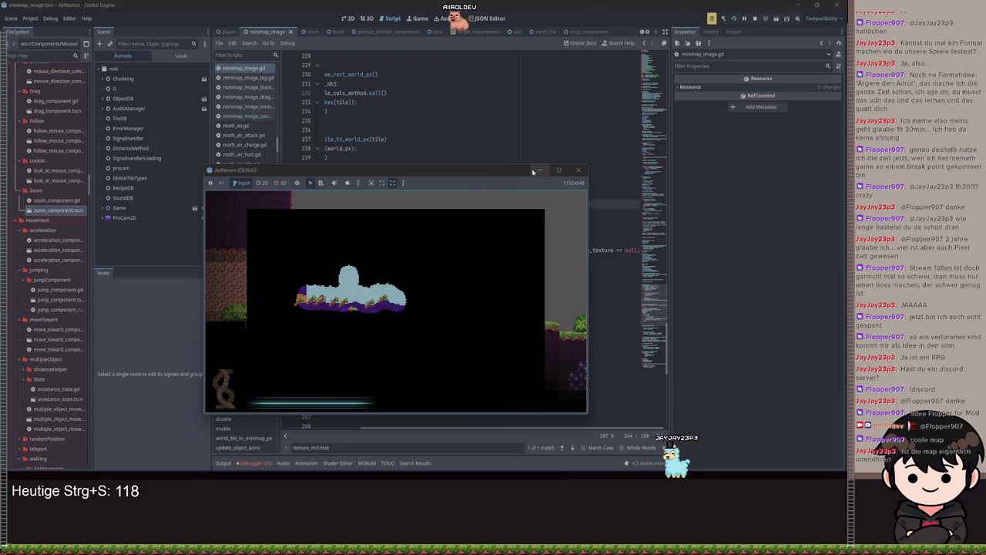
left_click(537, 170)
key("ctrl+s")
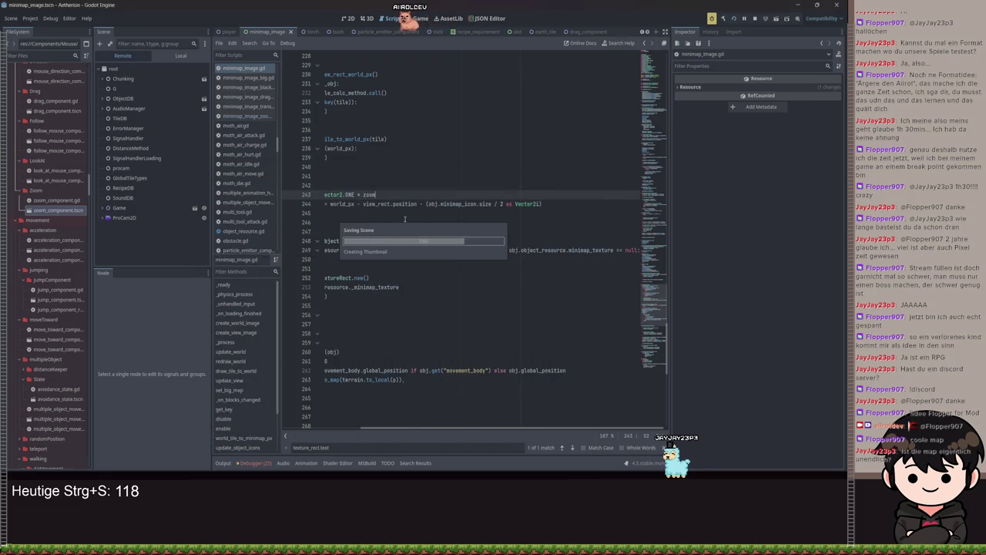
Remove ' * zoom' from the minimap_icon.scale line, save, and test minimap zooming in-game
key("ctrl+s")
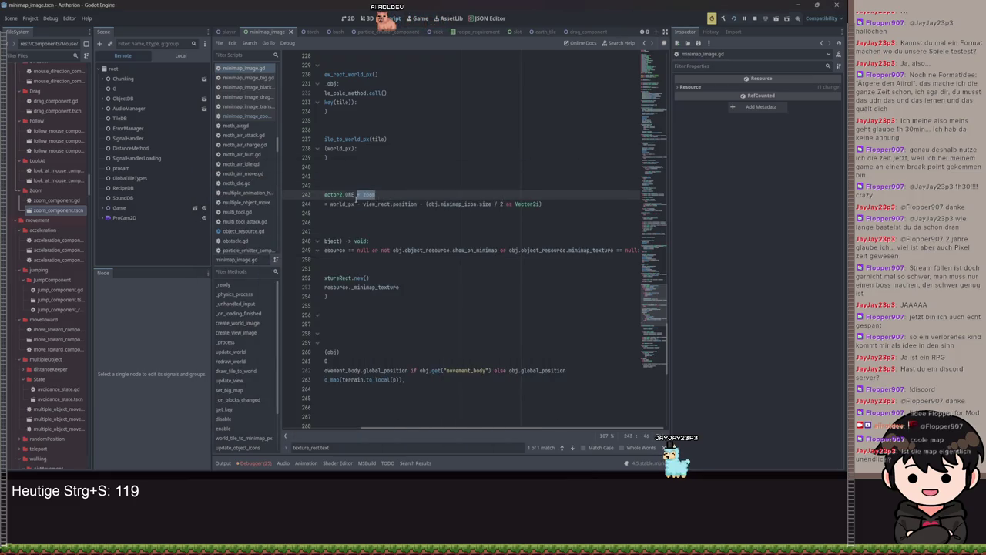
key("ctrl+s")
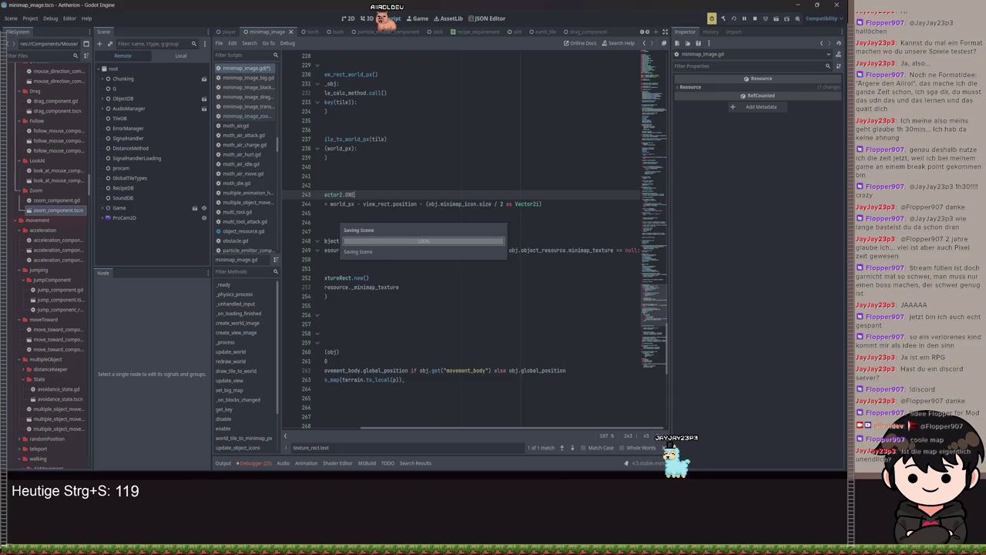
key("ctrl+s")
key("F5")
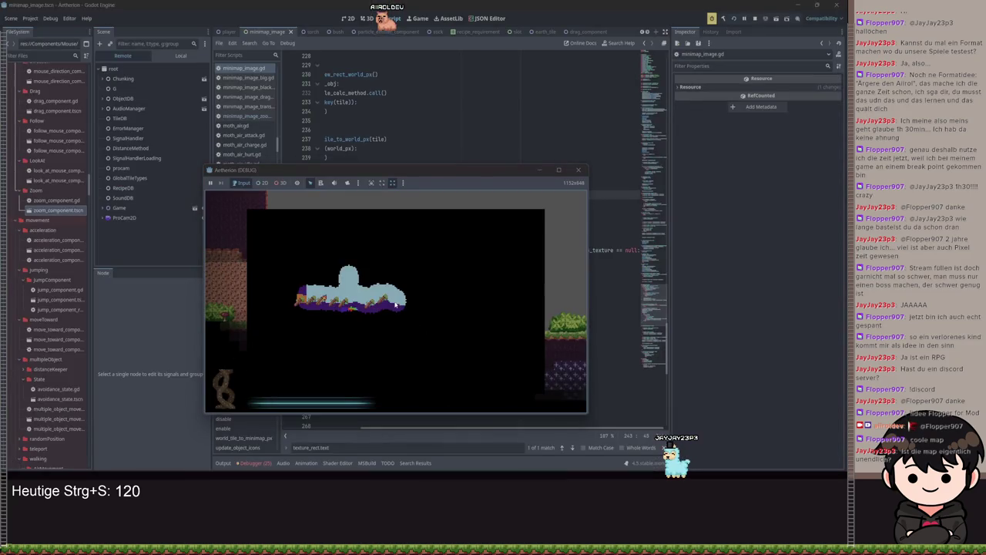
scroll(395, 305, "up", 3)
scroll(394, 306, "down", 2)
scroll(393, 307, "up", 2)
scroll(393, 307, "up", 2)
scroll(394, 307, "down", 3)
left_click(540, 170)
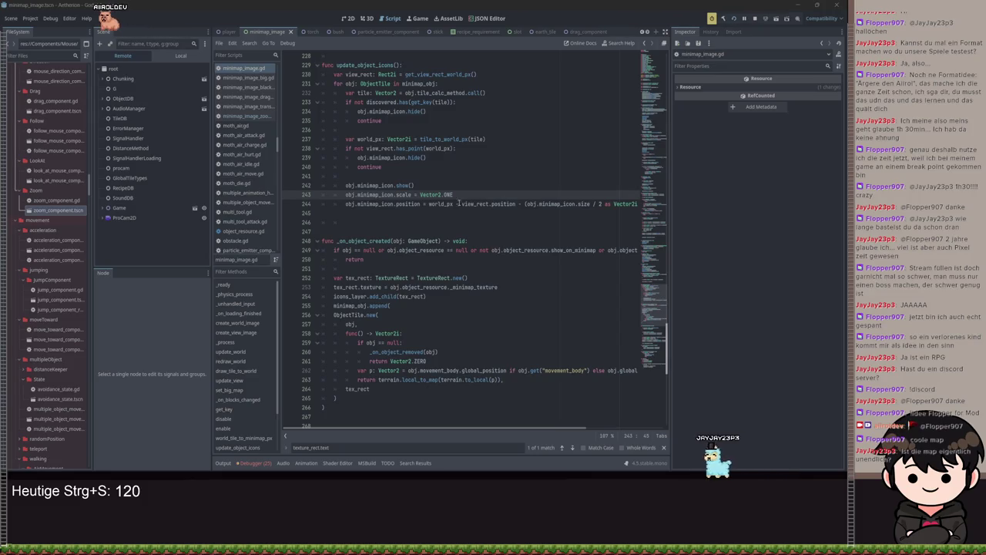
left_click(445, 185)
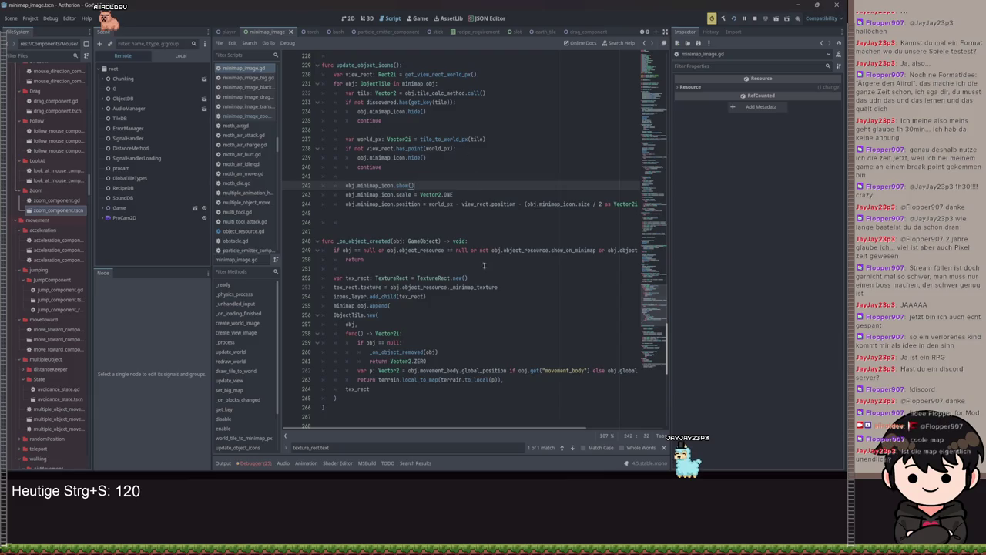
mouse_move(496, 424)
left_mouse_down()
mouse_move(530, 427)
mouse_move(519, 428)
left_mouse_up()
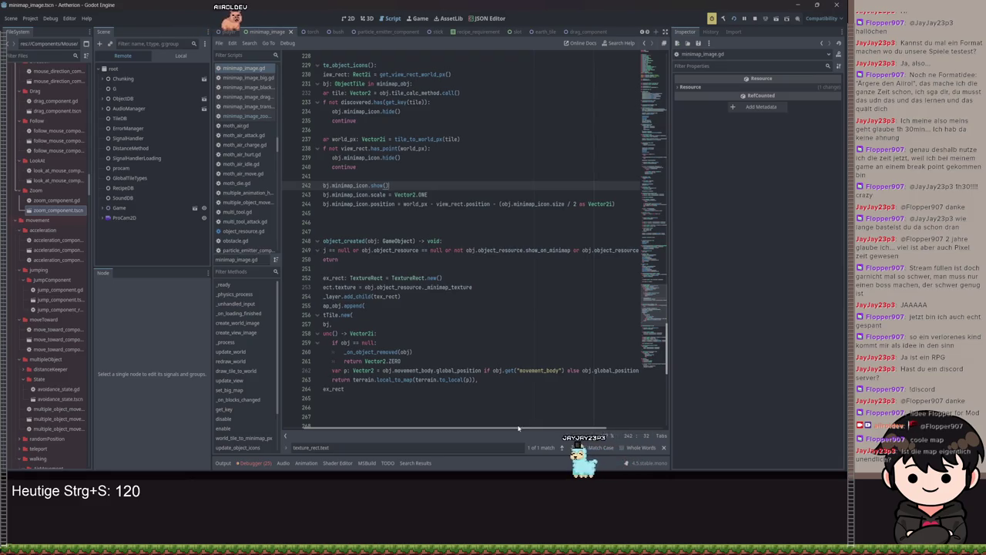
Wrap line 244's offset in parentheses and multiply it by texture_rect.size / view_rect.size
left_click(408, 205)
type("(")
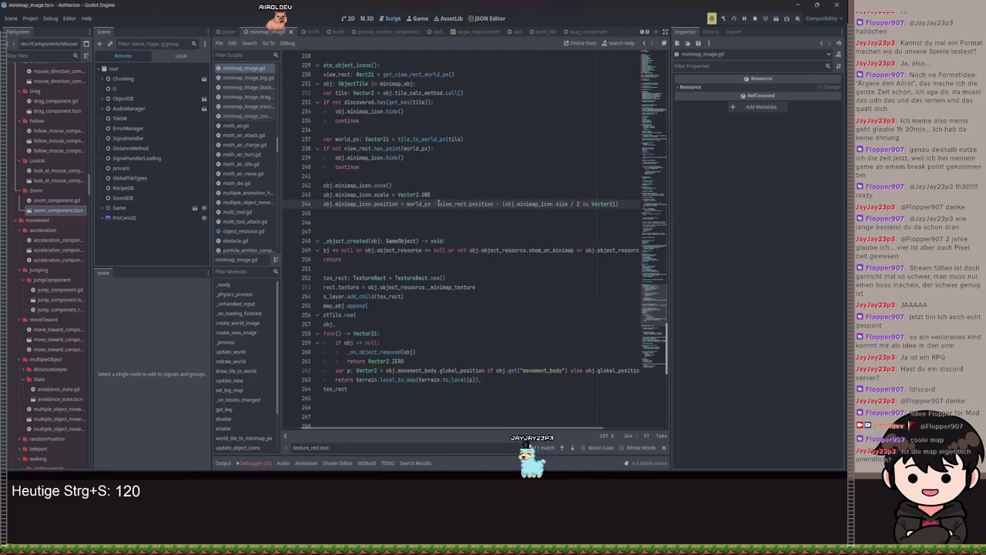
left_click(497, 204)
type(") * (te")
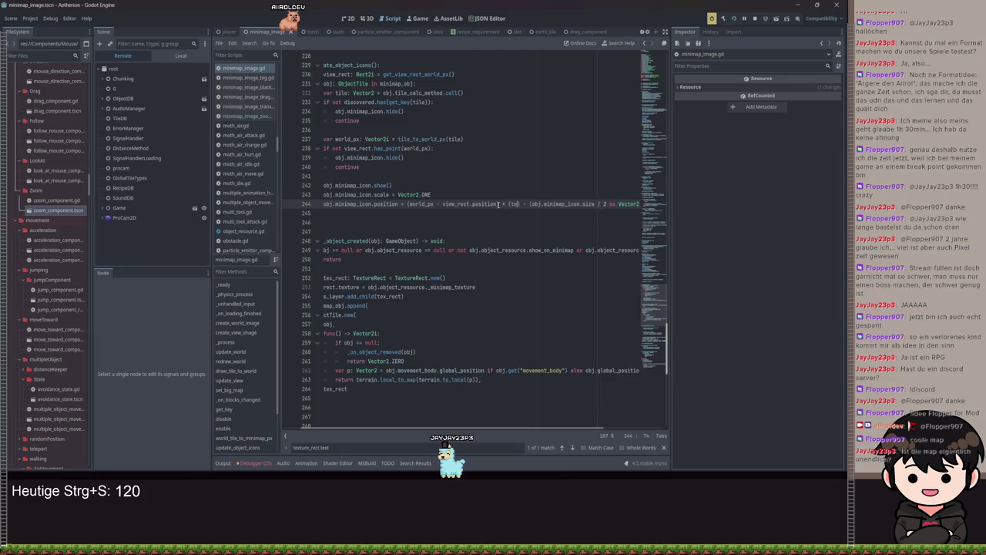
type("ure_rect.size / v")
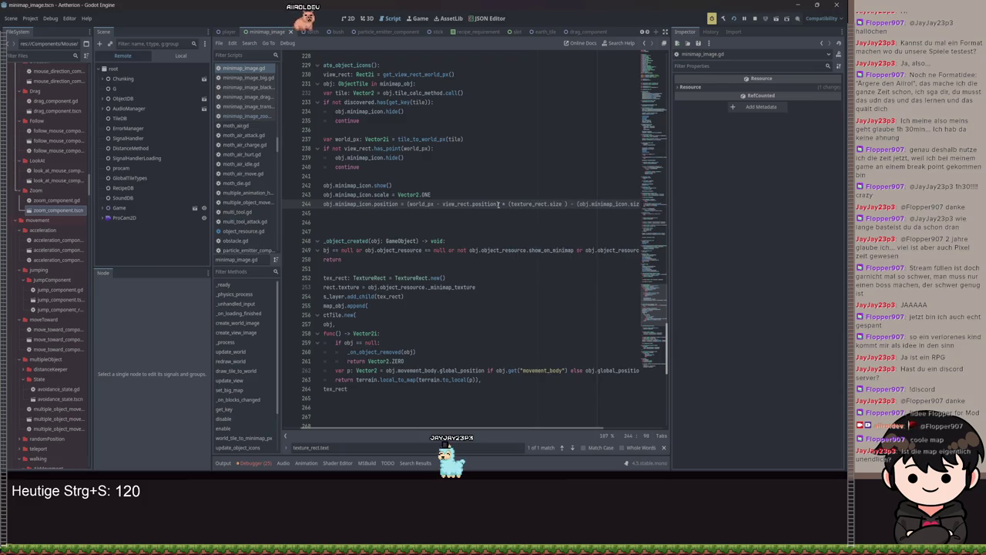
type("iew")
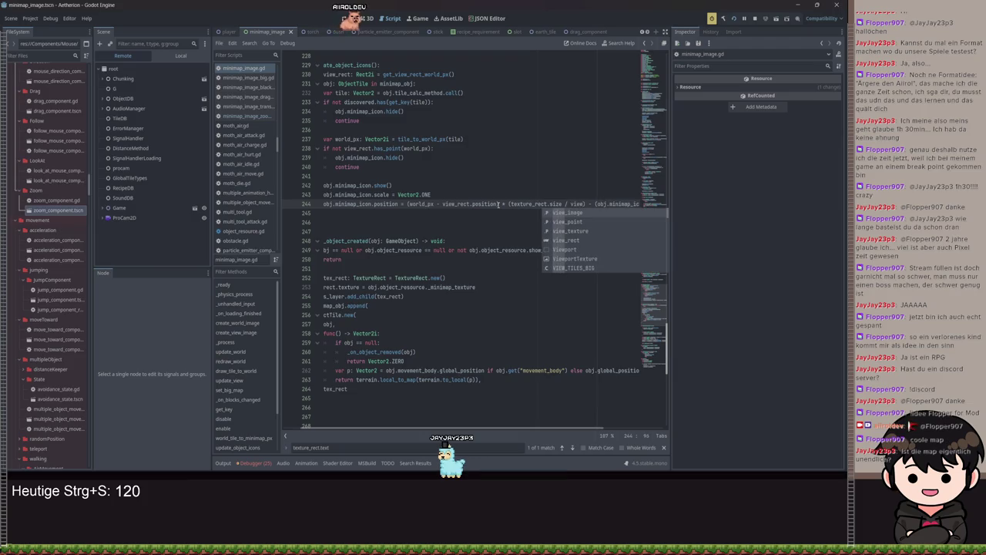
type("_rect.si")
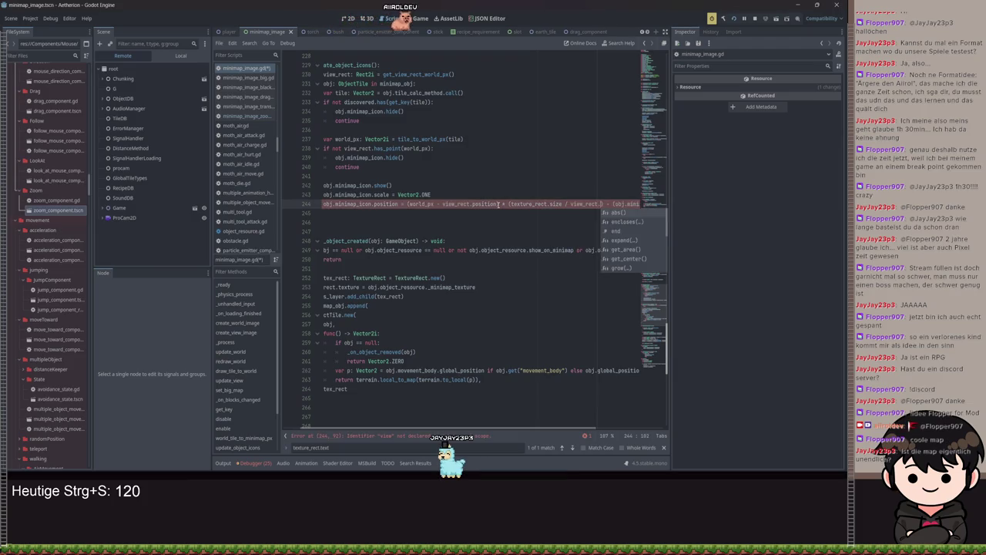
type("ze")
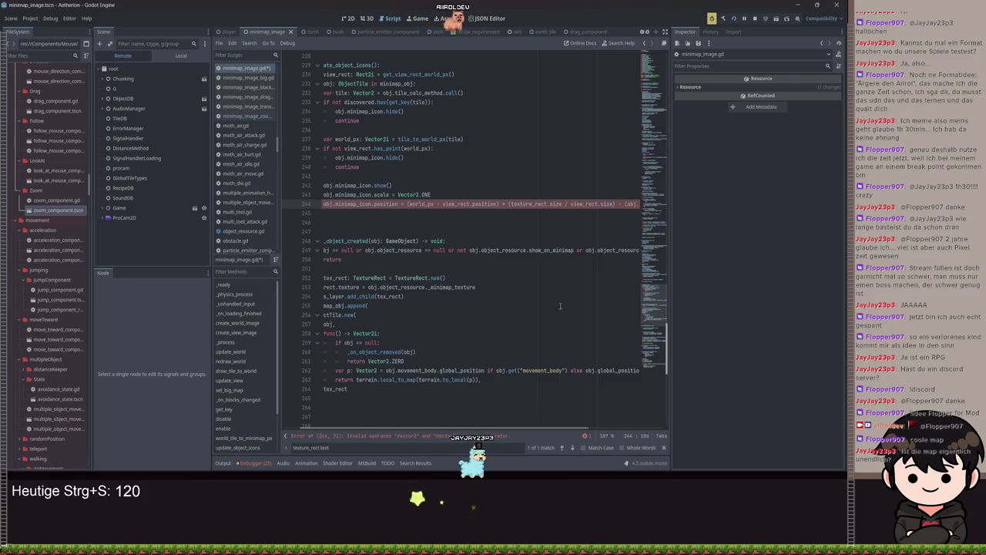
Add an 'as Vector2i' cast to texture_rect.size and regroup the size ratio in parentheses
scroll(516, 426, "right", 2)
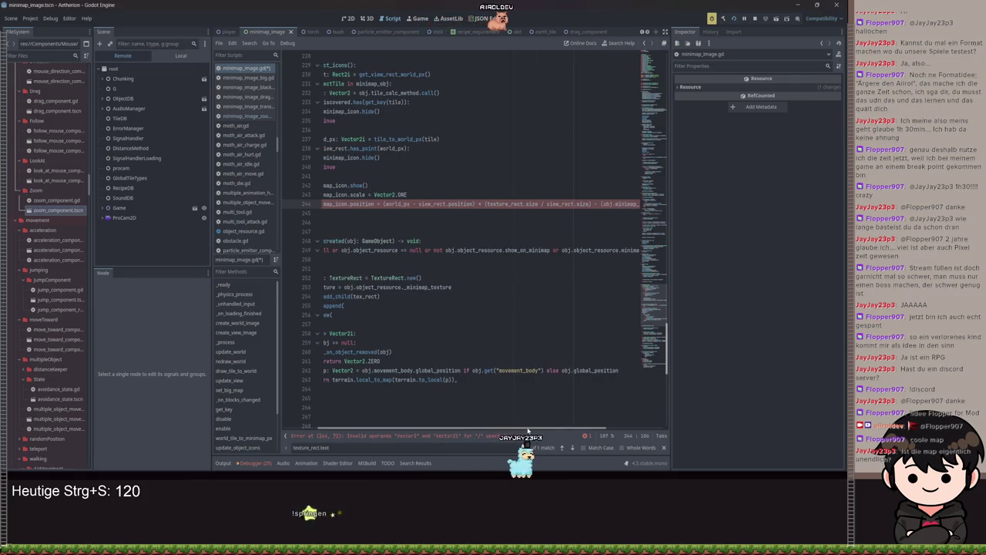
scroll(526, 429, "left", 1)
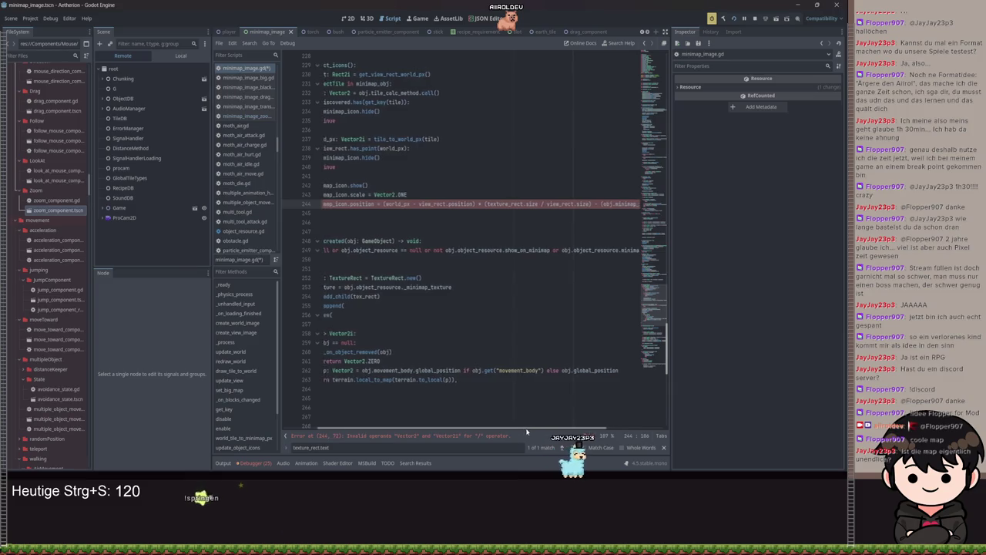
scroll(523, 433, "left", 1)
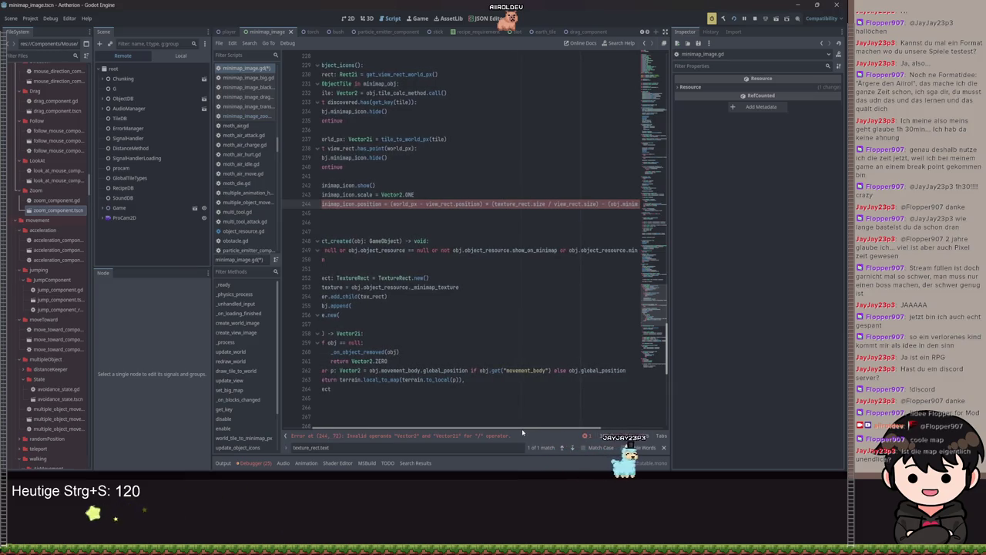
left_click_drag(522, 432, 601, 422)
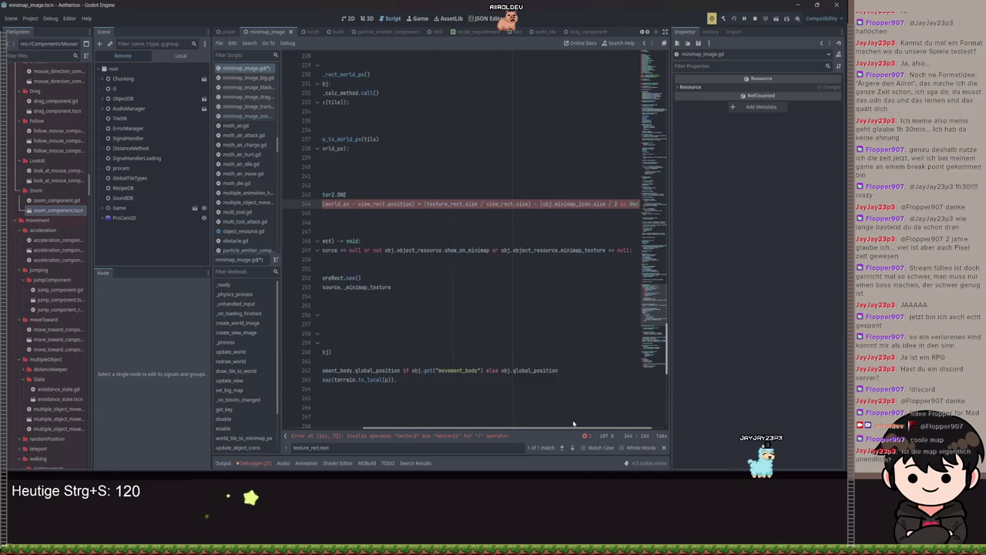
scroll(538, 217, "left", 1)
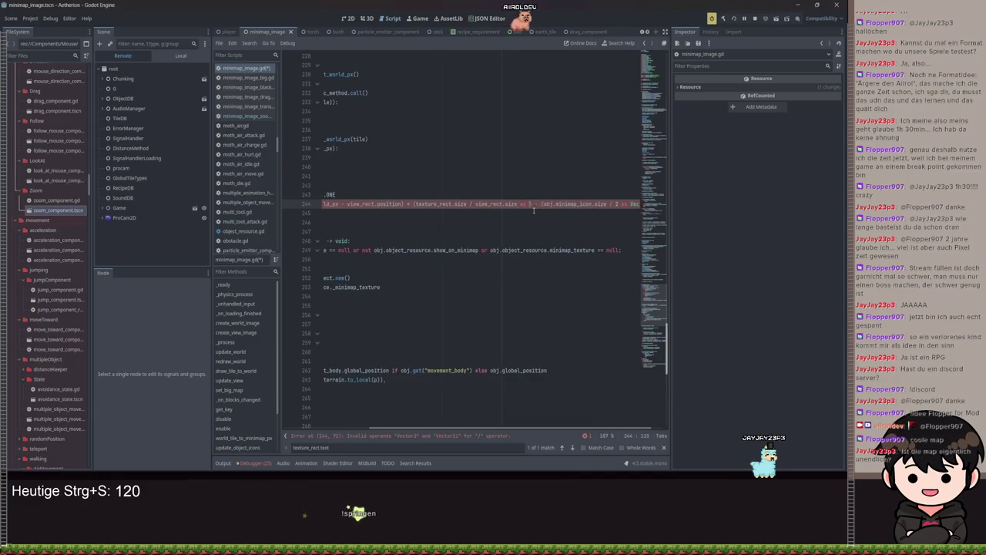
type("as Vector2i")
key("BackSpace")
key("BackSpace")
key("BackSpace")
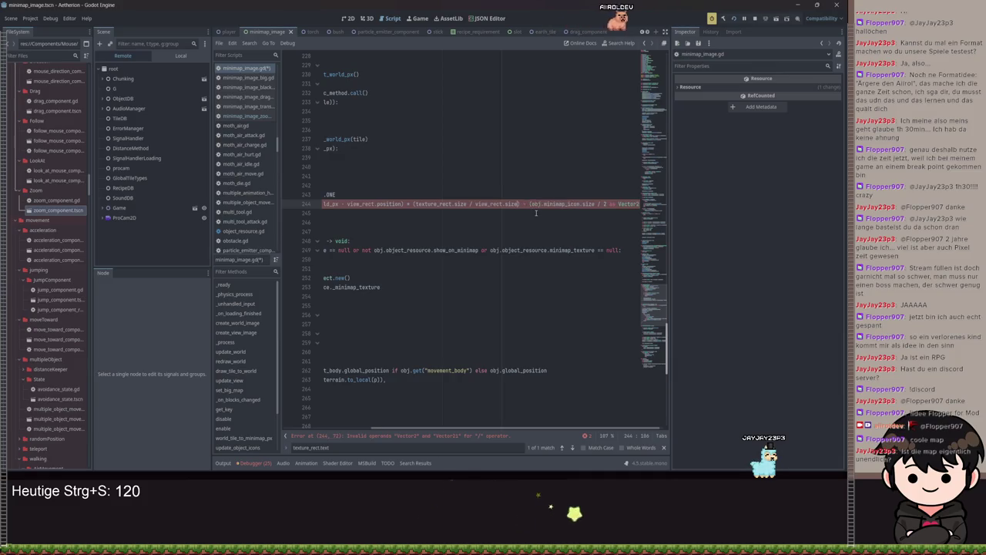
left_click(413, 204)
key("BackSpace")
type("(")
left_click(531, 204)
key("Delete")
type("Vecto")
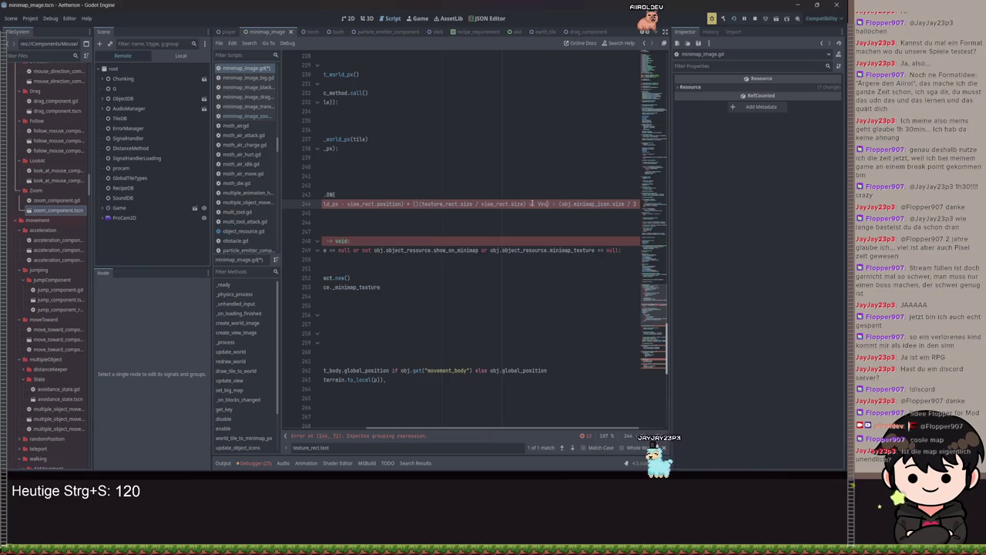
type("r2i)")
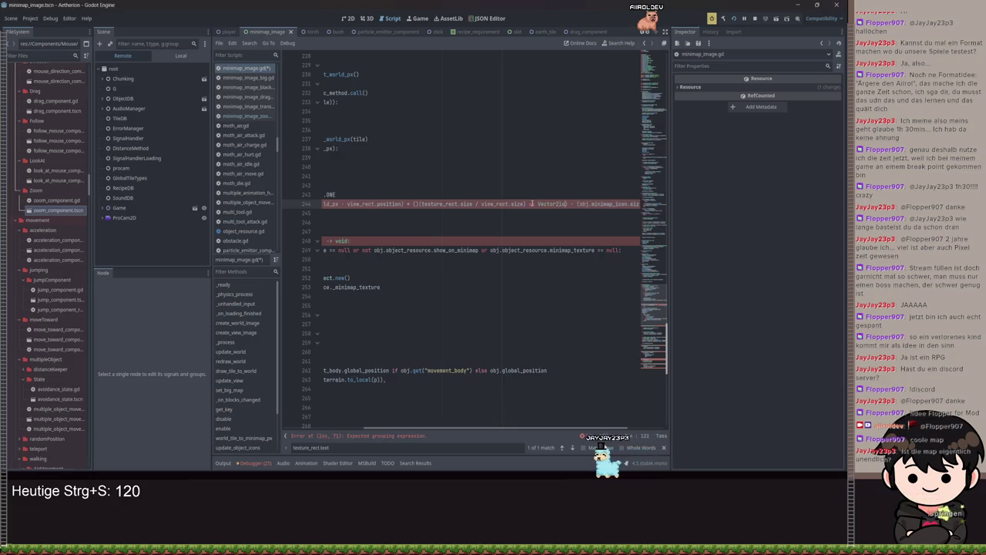
Remove the stray parentheses and misplaced cast so line 244 parses, save, and run the game
left_click(416, 204)
key("Delete")
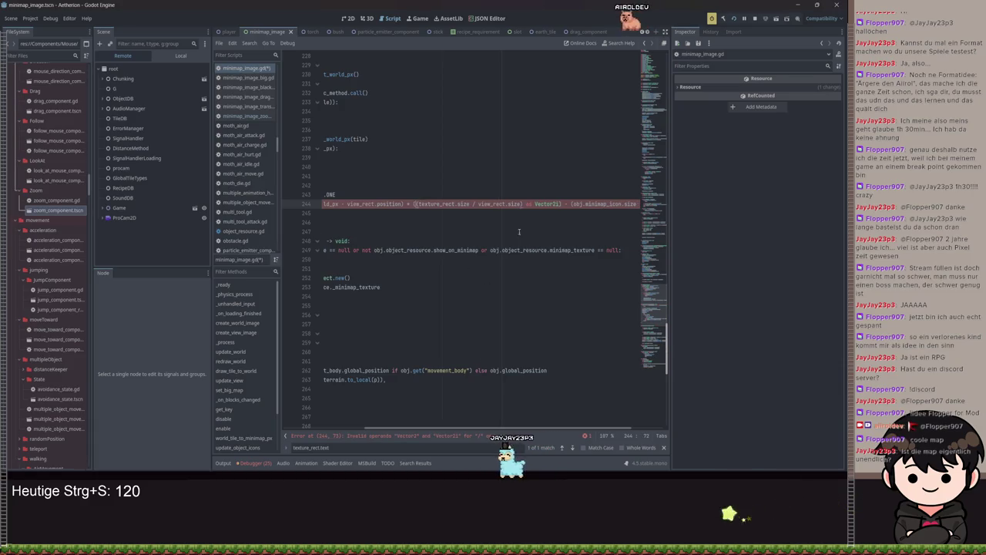
left_click(559, 205)
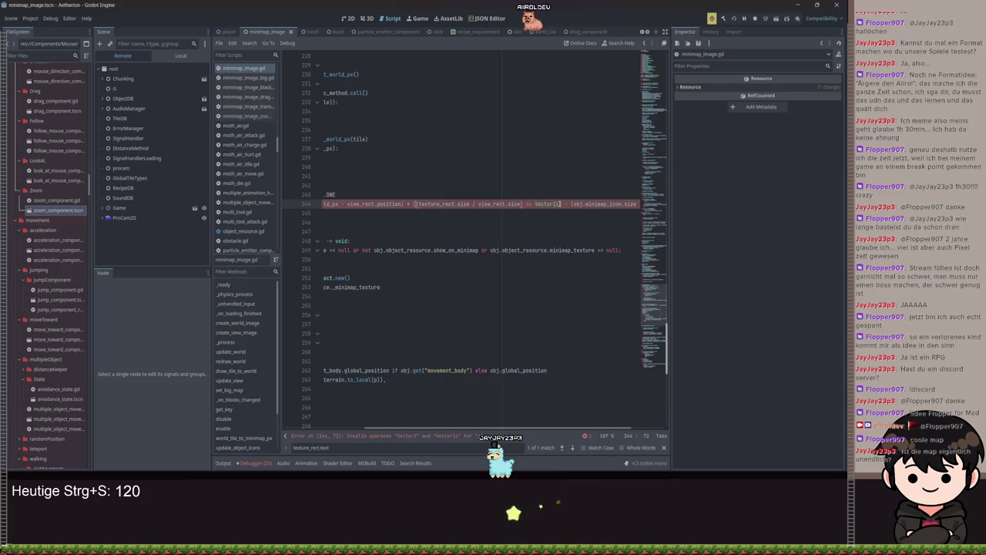
left_click_drag(560, 204, 524, 204)
key("BackSpace")
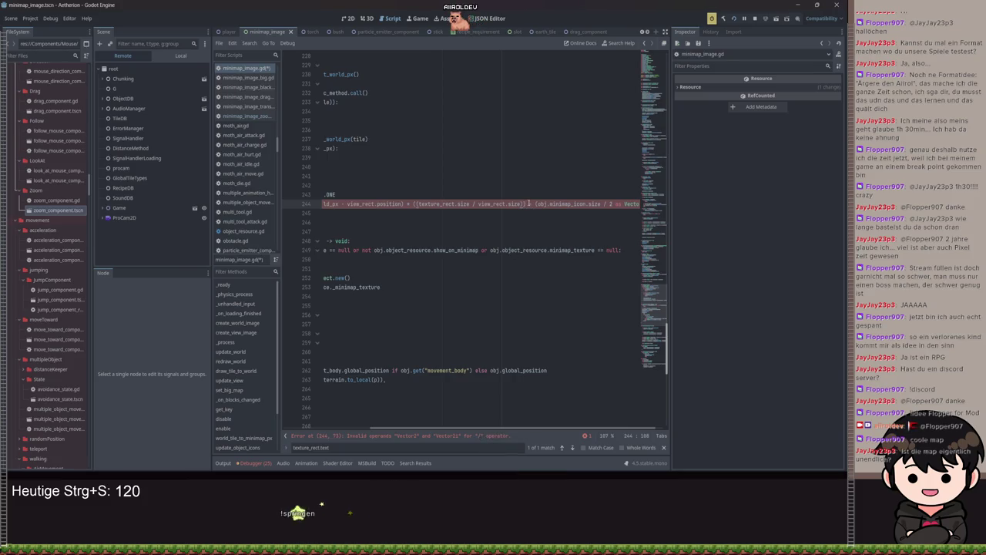
left_click(415, 204)
key("BackSpace")
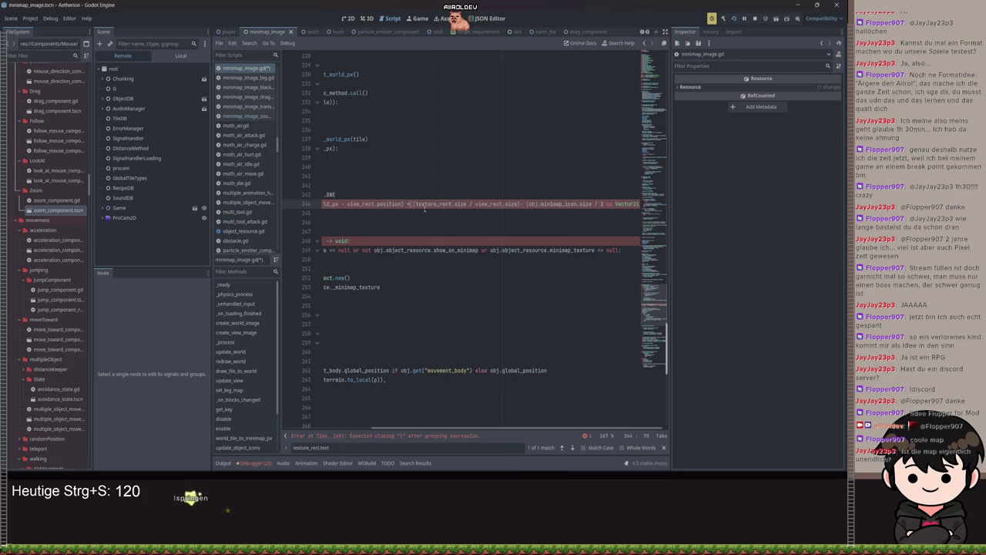
key("ctrl+Right")
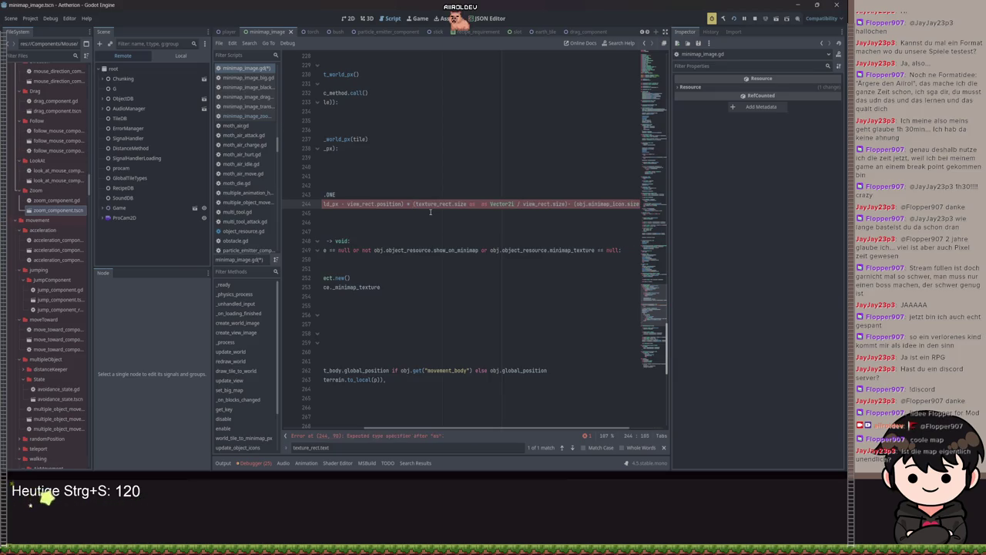
key("BackSpace")
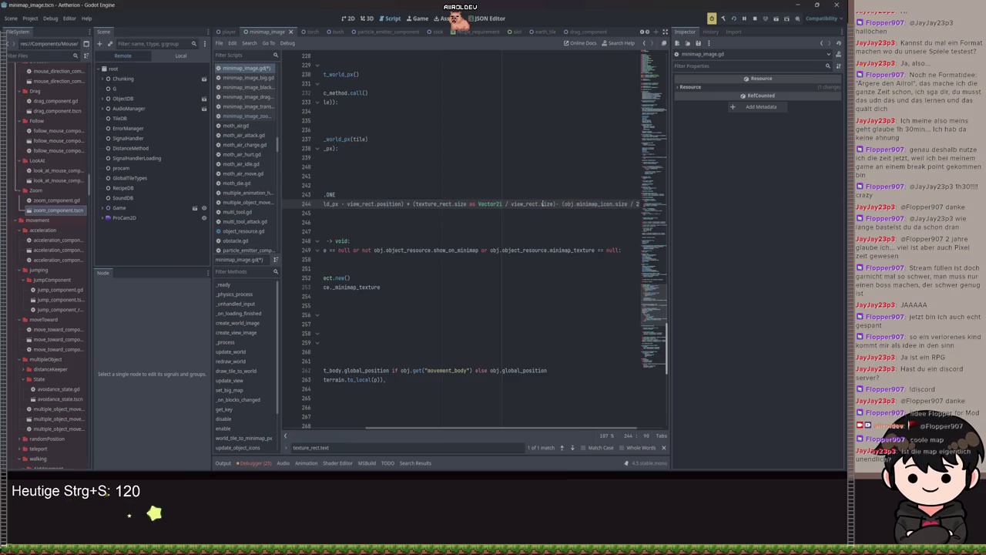
key("ctrl+s")
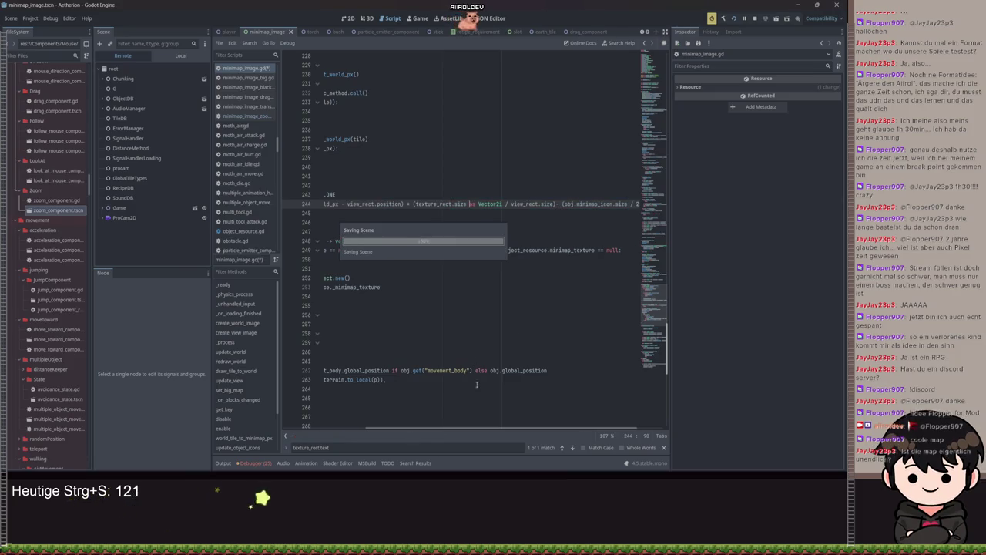
scroll(475, 428, "left", 5)
key("F5")
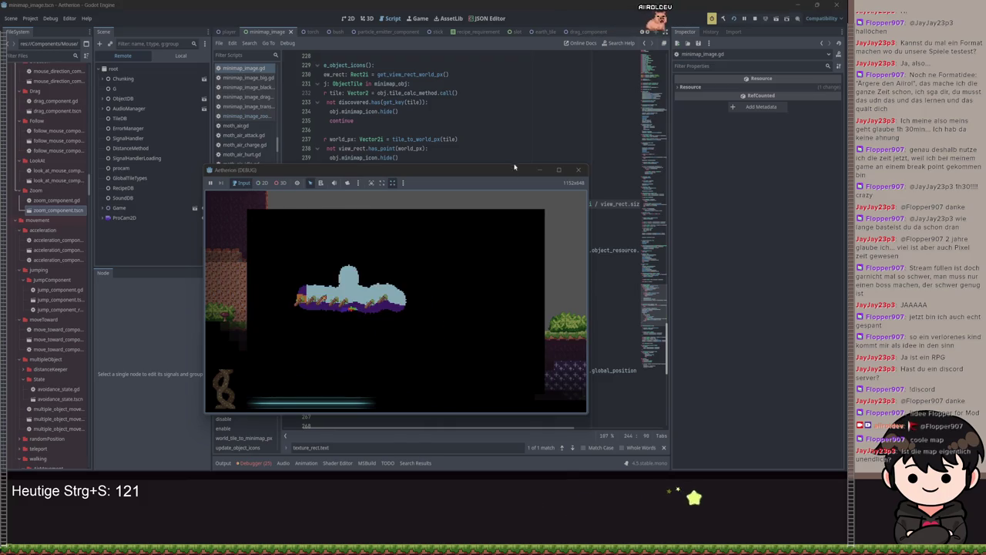
Set line 243's minimap icon scale to Vector2.ONE * zoom and save
left_click(537, 170)
left_click(433, 195)
key("ctrl+shift+k")
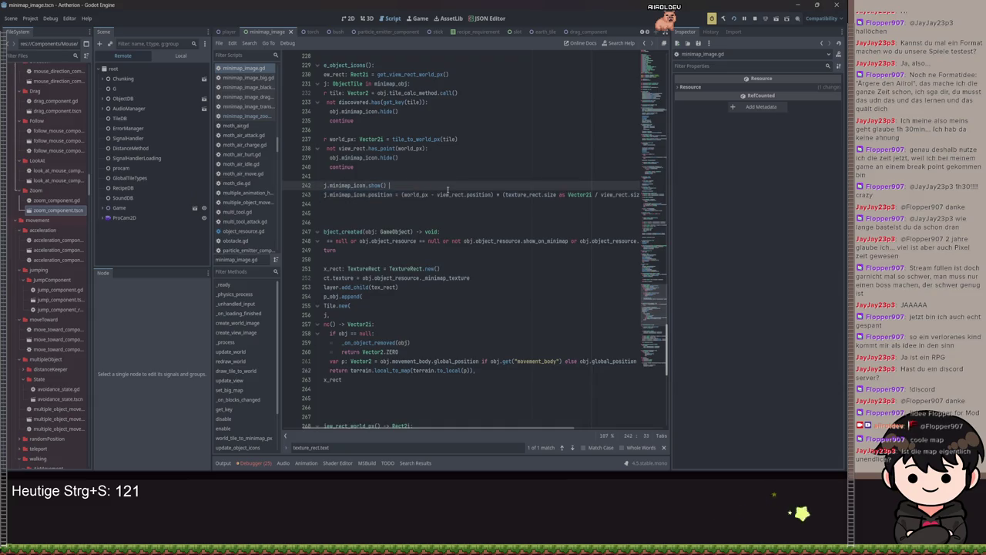
key("ctrl+z")
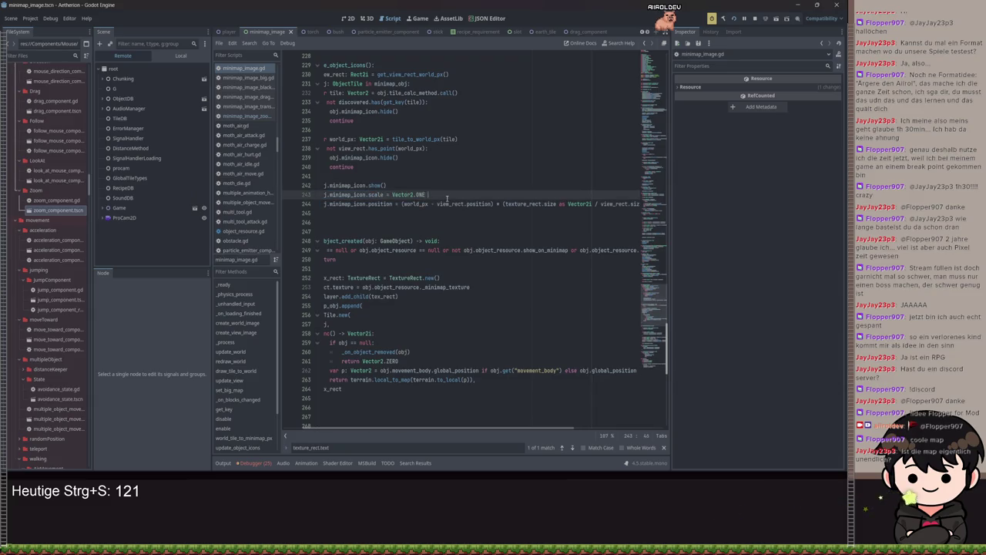
type("z")
key("BackSpace")
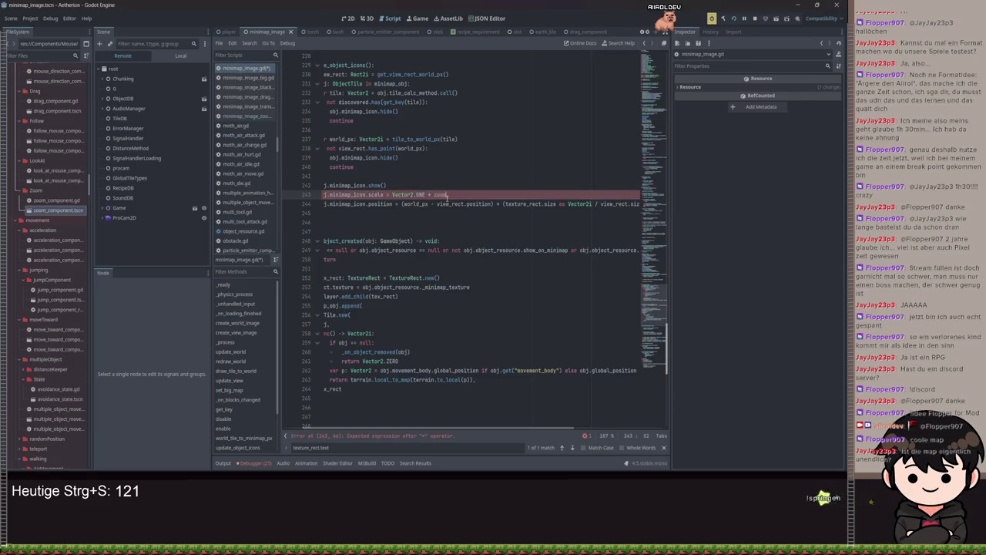
type("zoom")
key("ctrl+s")
Zoom the minimap in and out in the running game, then hide the game window
left_click(413, 461)
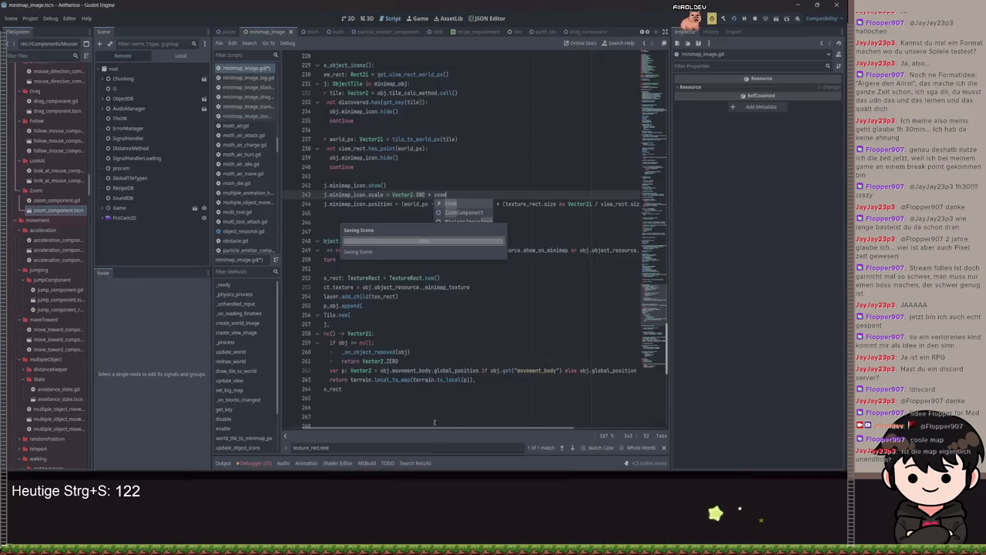
scroll(421, 321, "down", 1)
scroll(421, 322, "up", 1)
scroll(421, 322, "down", 1)
left_click(537, 170)
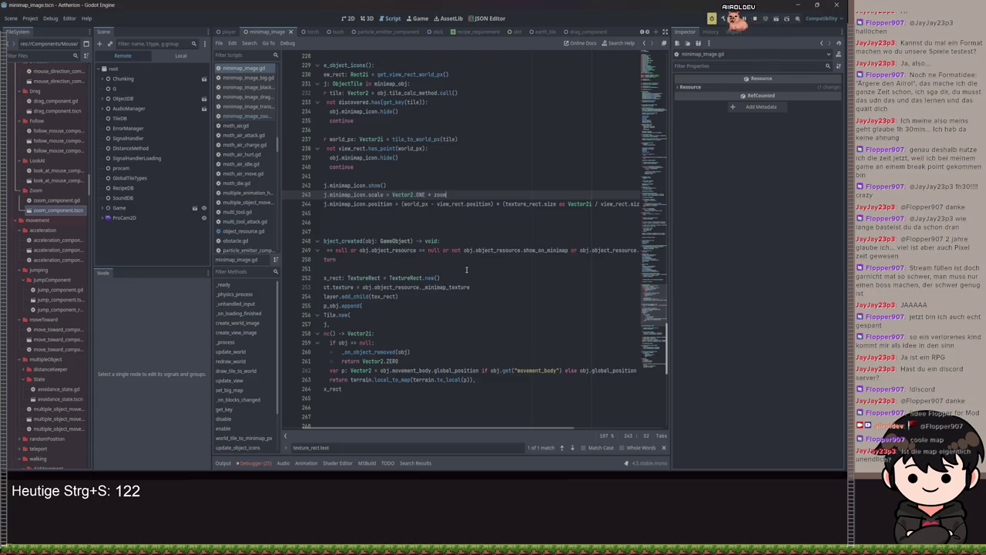
Replace 'size' with 'scale' in line 244's icon offset, save, and run a quick game test
mouse_move(473, 426)
left_mouse_down()
mouse_move(454, 434)
mouse_move(555, 429)
left_mouse_up()
double_click(583, 204)
type("scale")
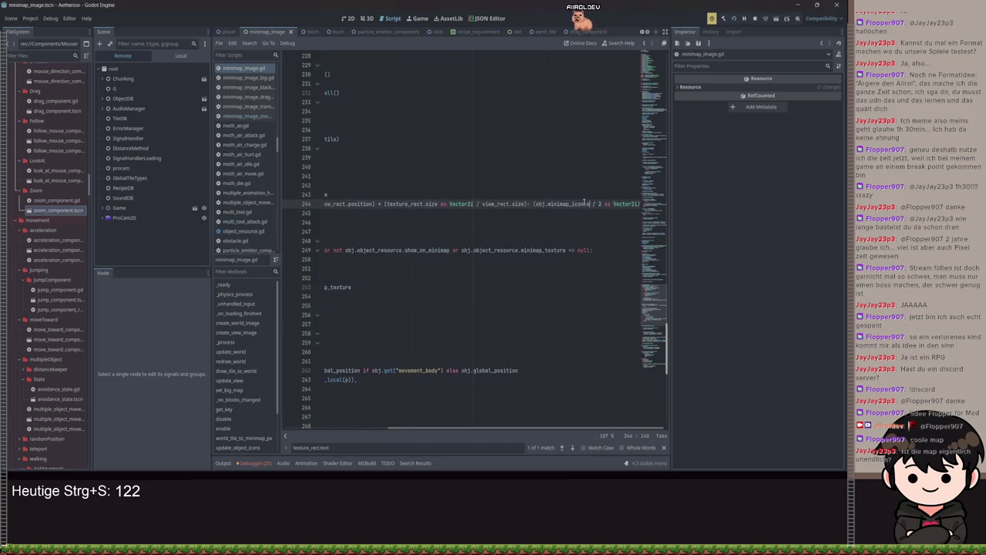
key("ctrl+s")
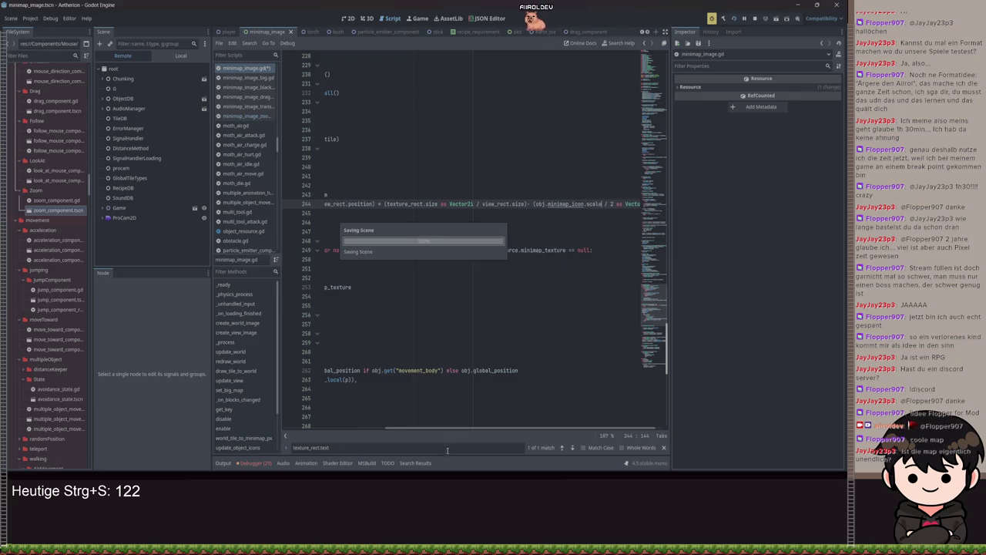
key("F5")
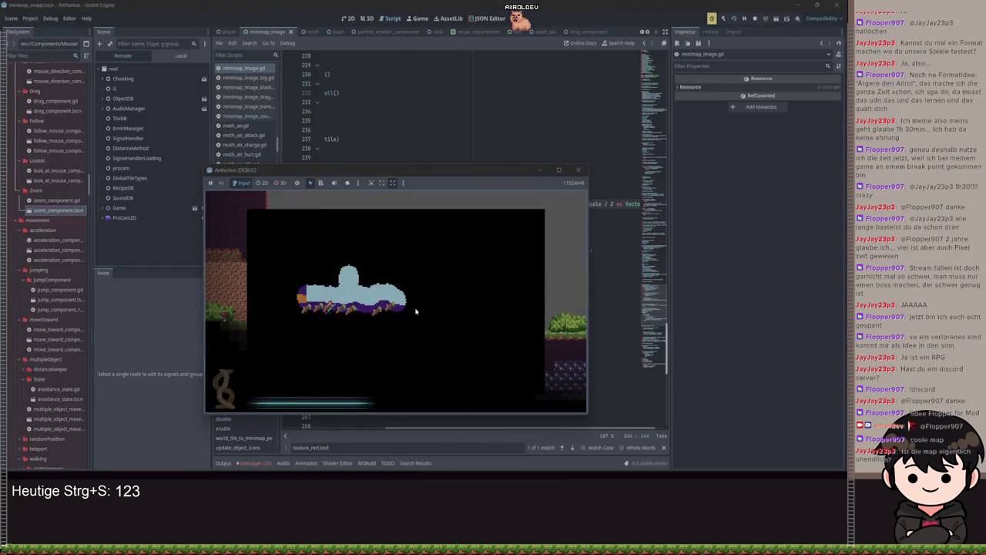
scroll(410, 314, "up", 3)
scroll(407, 321, "down", 3)
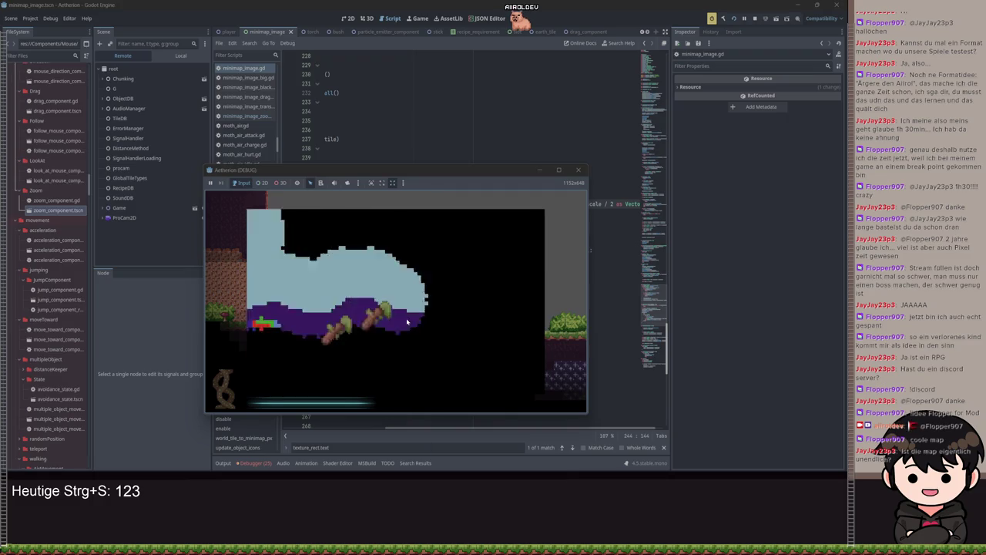
left_click(537, 170)
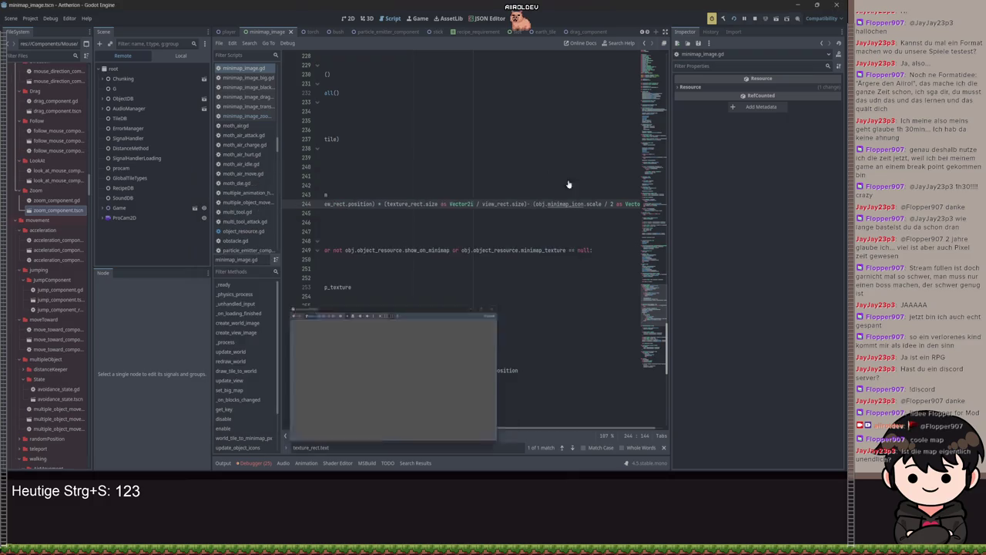
Remove the stray character after 'scale', save, and test the game again
key("BackSpace")
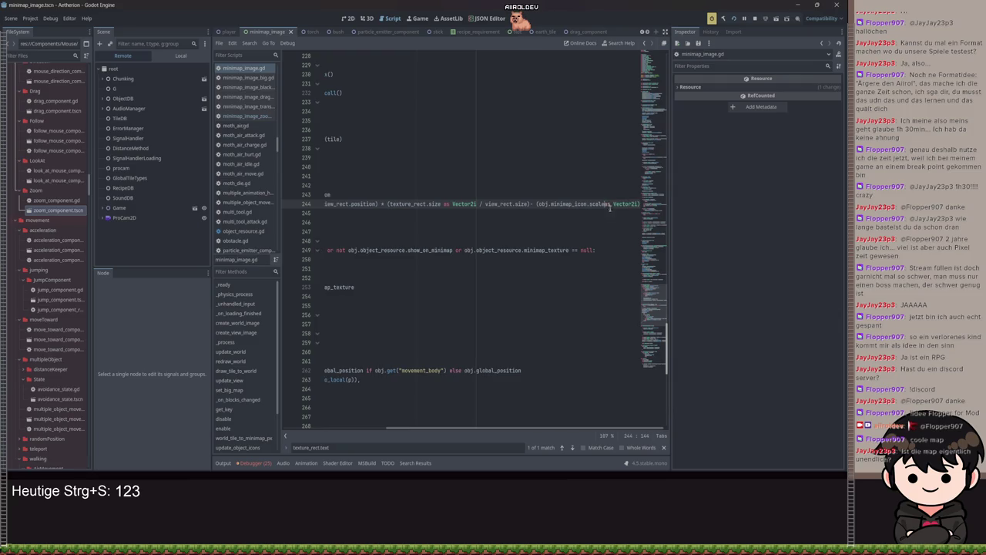
key("ctrl+a")
key("ctrl+s")
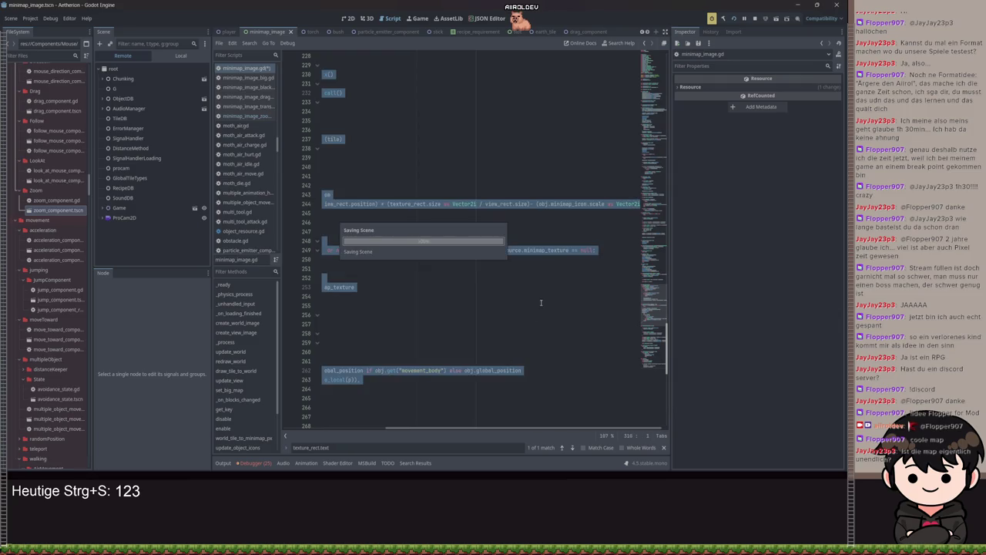
key("F5")
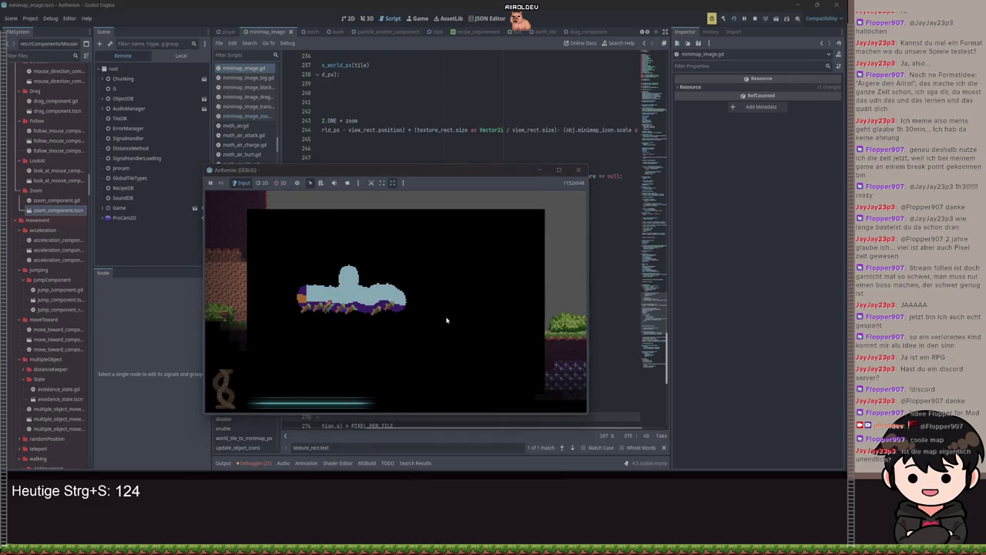
left_click(537, 170)
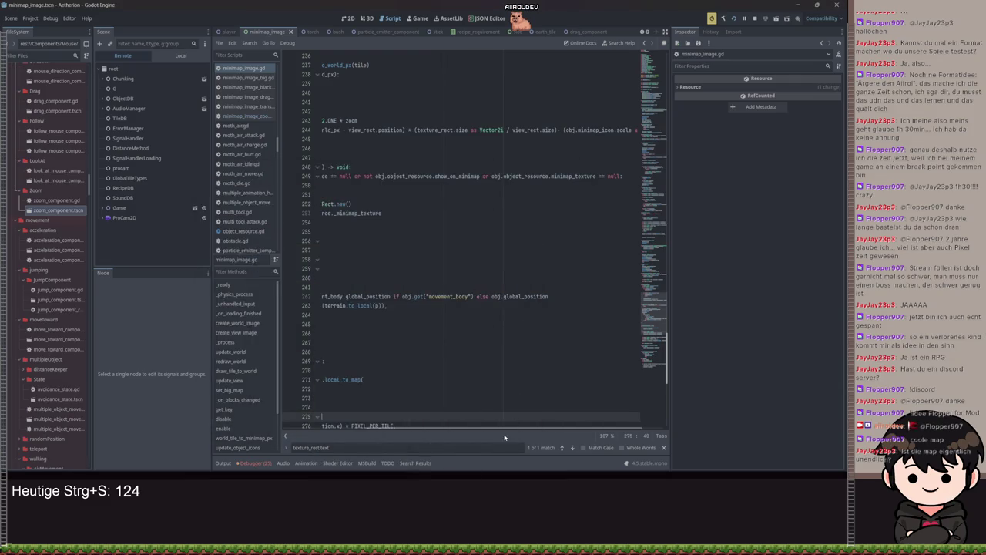
Restore the '/ 2' so icons offset by half their scale, save, and close the running game
scroll(524, 346, "down", 3)
left_click(538, 286)
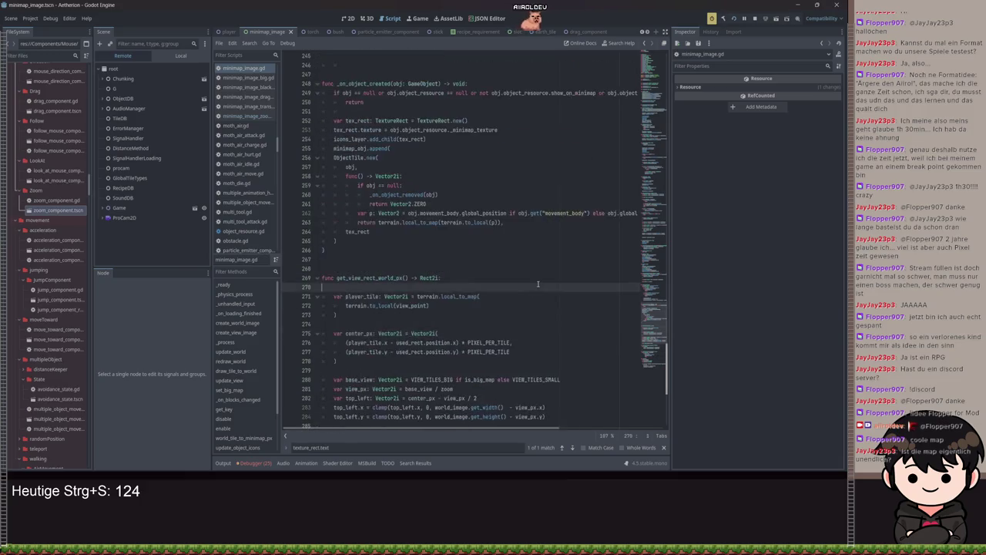
key("ctrl+z")
key("ctrl+z")
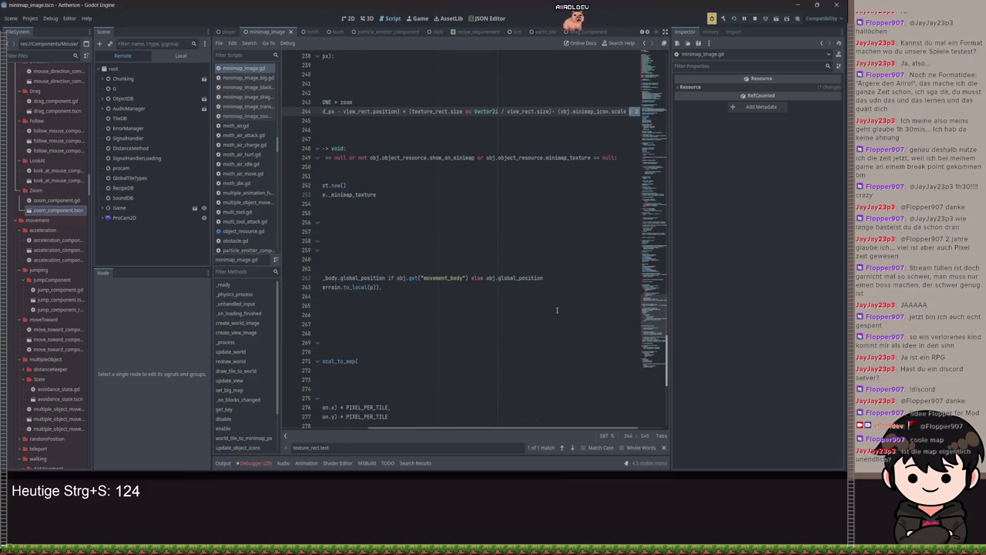
key("ctrl+z")
key("ctrl+s")
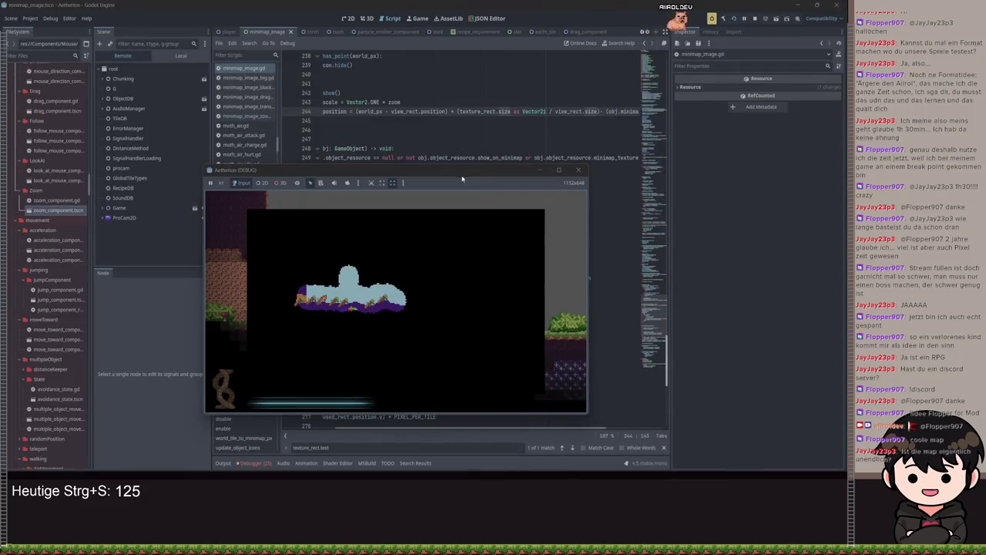
key("F8")
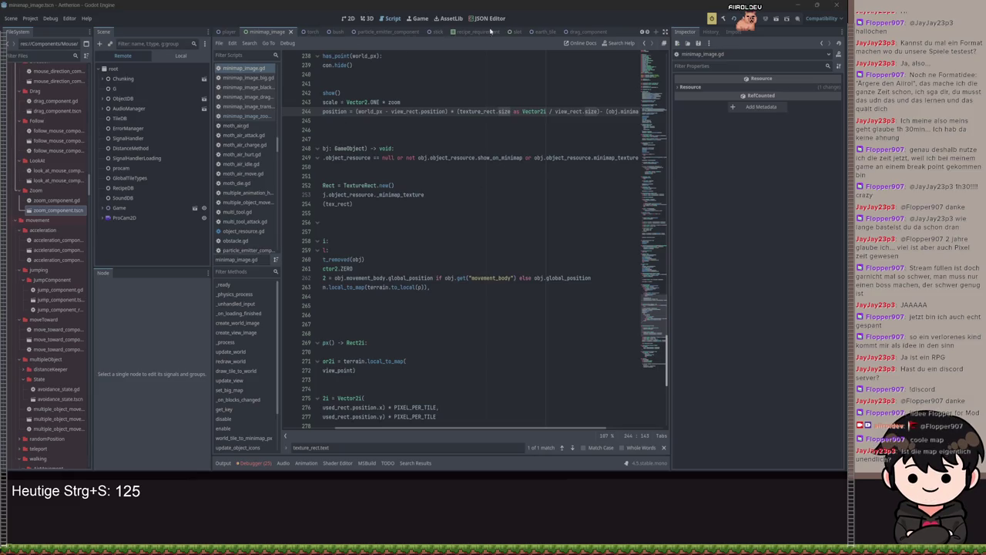
Add 'tex_rect.pivot_offset = Vector2(0.5, 0.5)' after line 252 and save
scroll(388, 305, "up", 4)
scroll(412, 430, "left", 2)
scroll(413, 286, "down", 5)
left_click(498, 158)
key("Return")
type("tex")
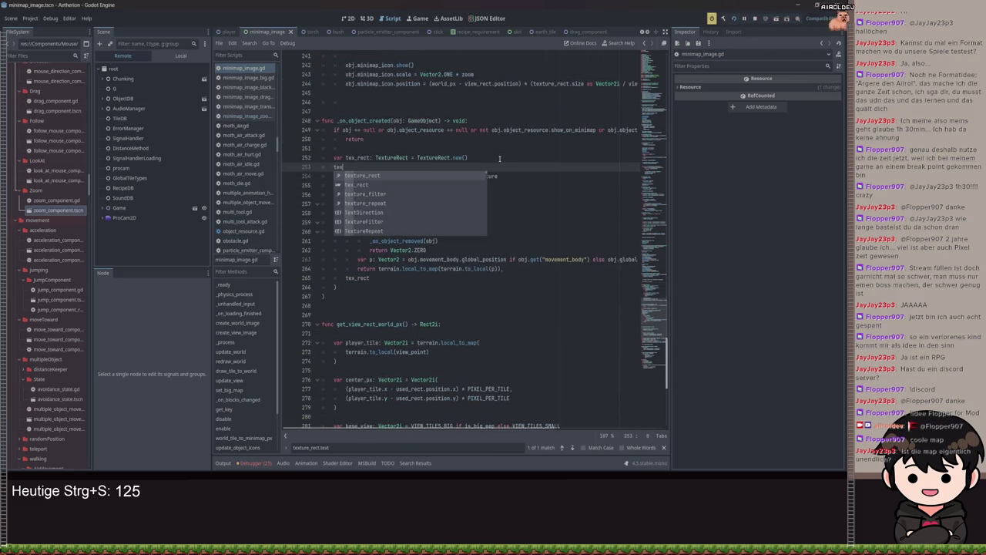
type("_rect.piv")
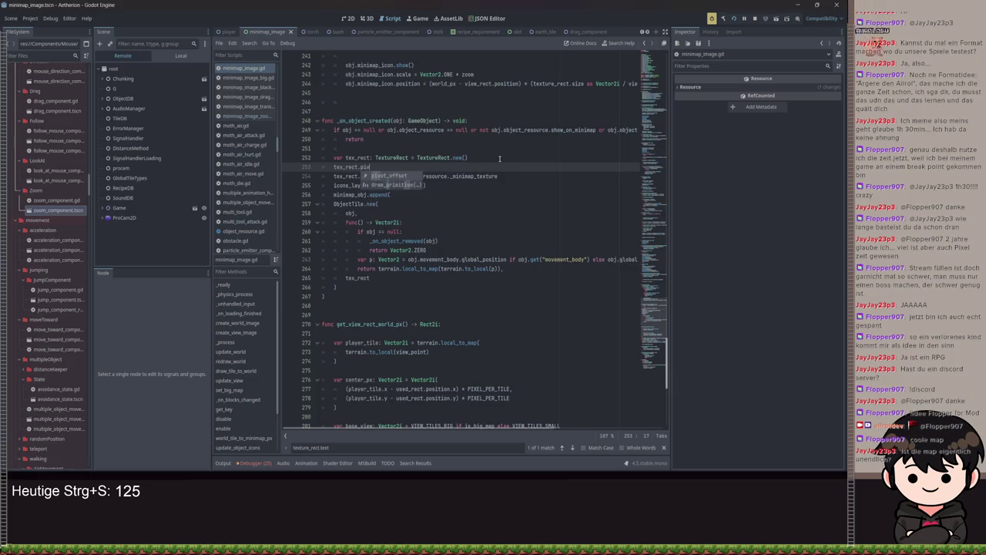
type("ot_offset = Vector2(0")
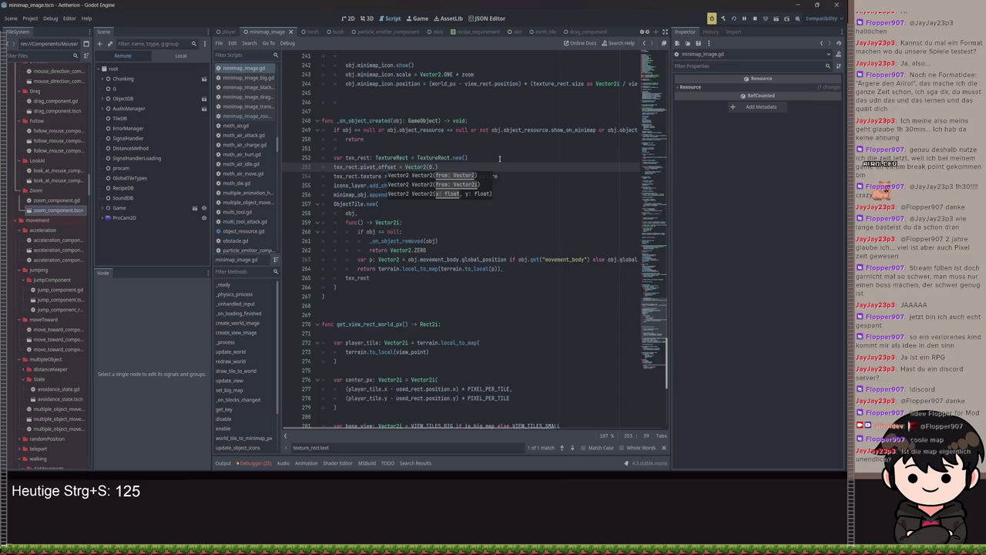
type(".5")
key("ctrl+s")
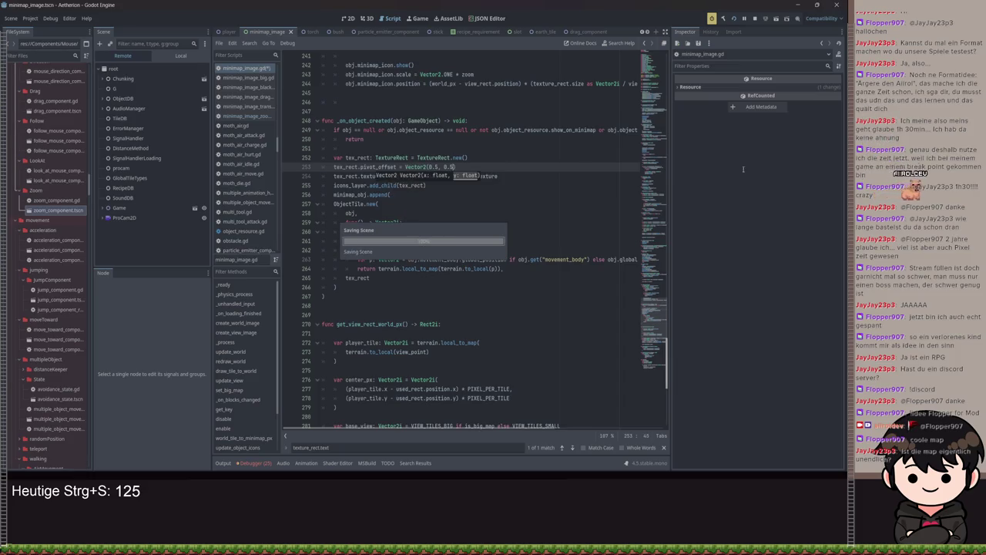
key("ctrl+s")
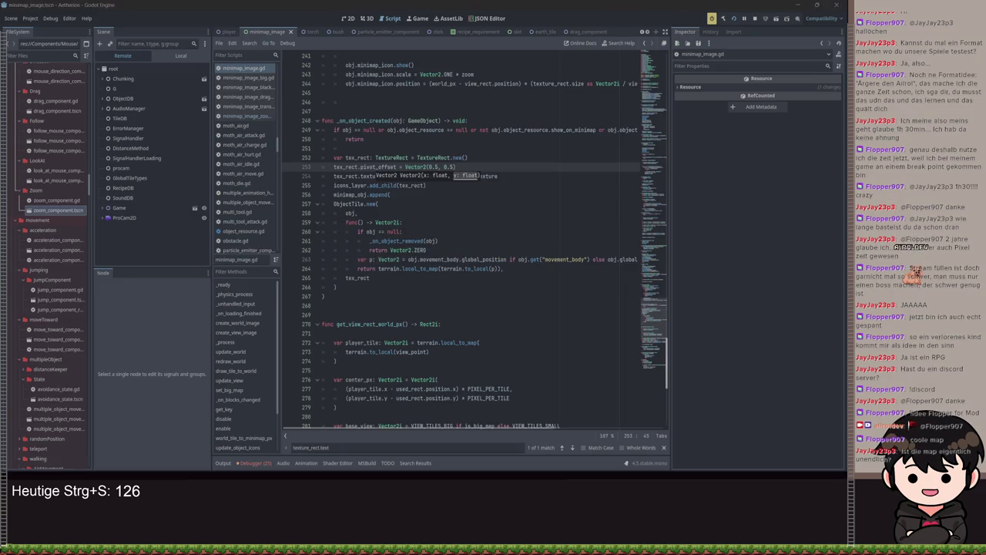
Change the pivot offset to Vector2(0, 0), save, and switch to the minimap scene's 2D view
left_click_drag(455, 170, 436, 167)
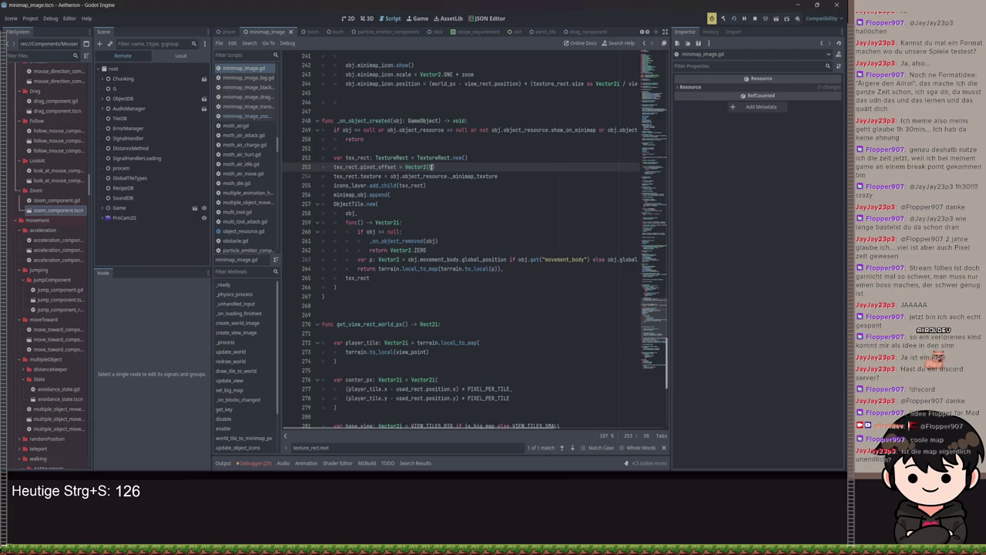
type("0, 0")
key("ctrl+s")
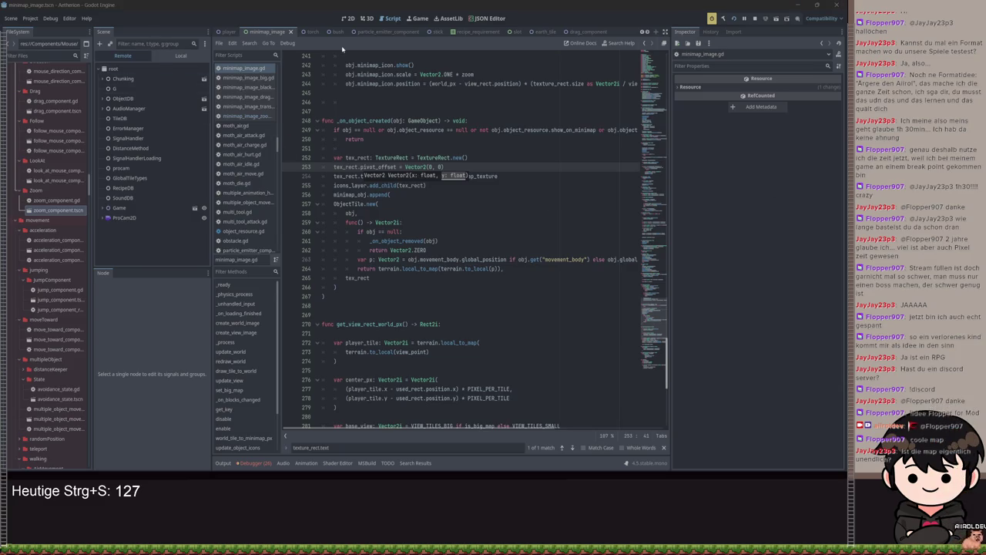
key("ctrl+F1")
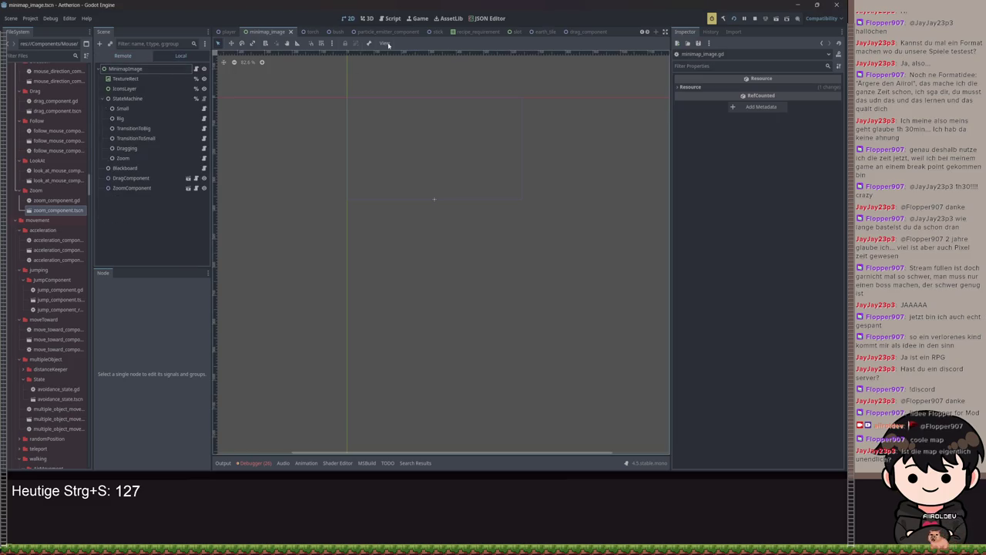
Check the TextureRect's Pivot Offset via the Inspector 'pivot' filter, leave it at 0, and return to minimap_image.gd
left_click(126, 78)
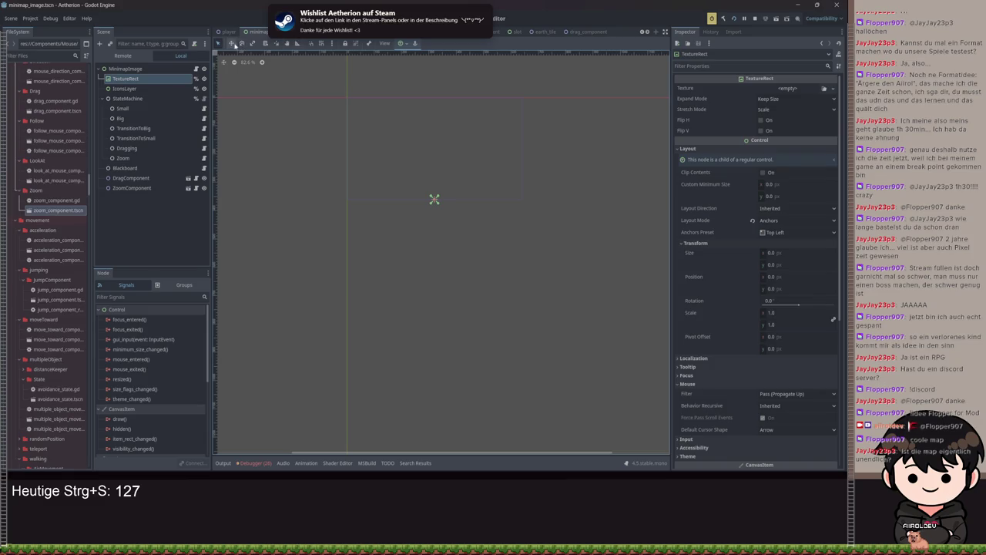
left_click(724, 64)
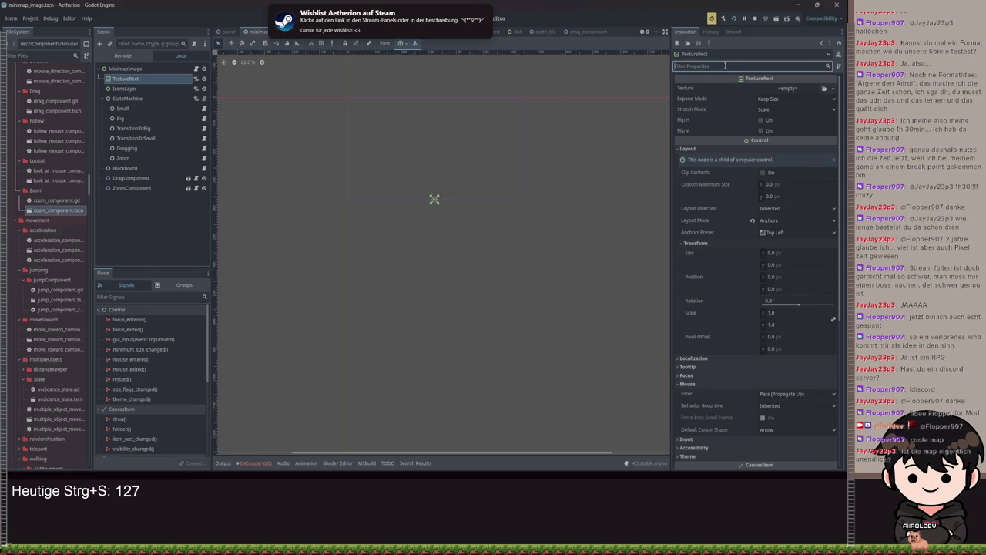
type("pix")
type("v")
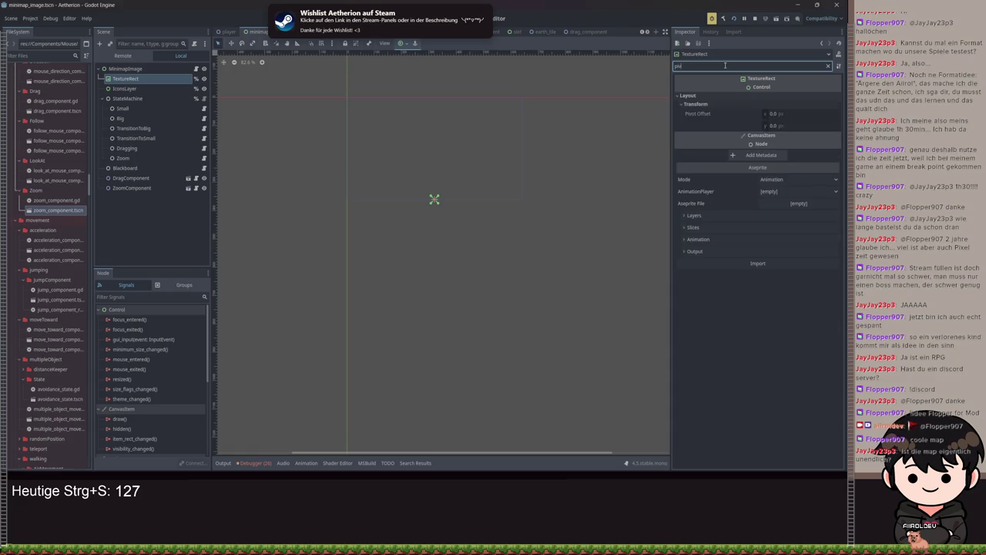
left_click_drag(773, 114, 759, 113)
key("ctrl+z")
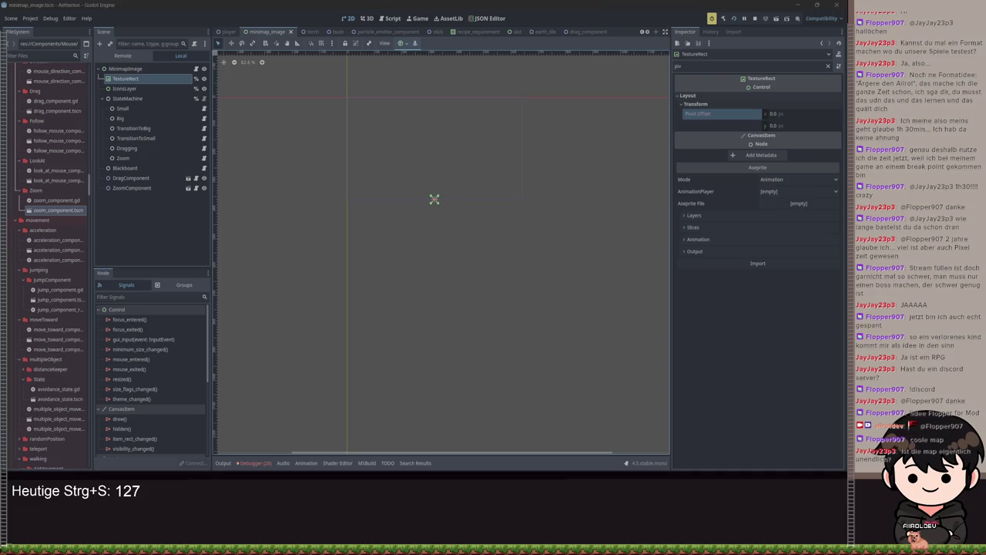
left_click(392, 17)
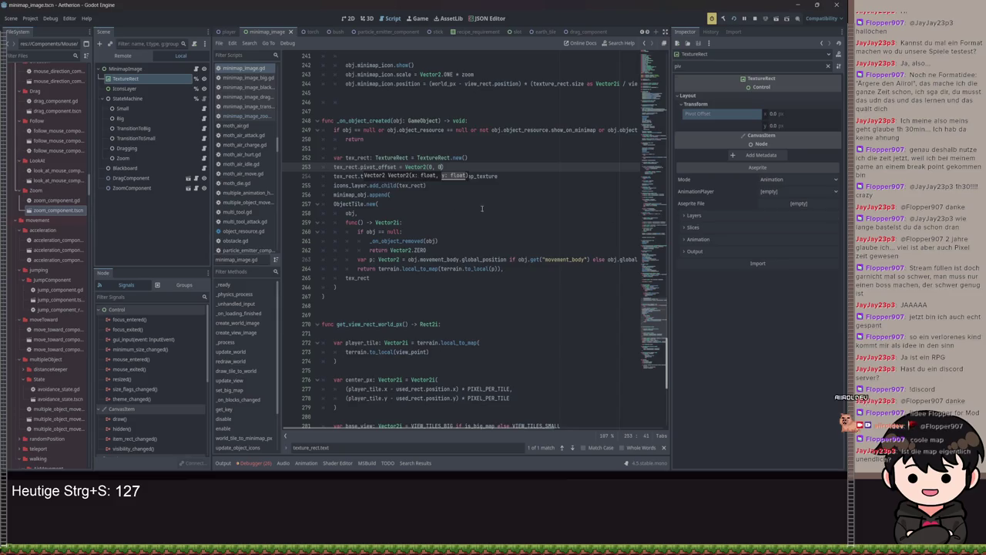
type(")")
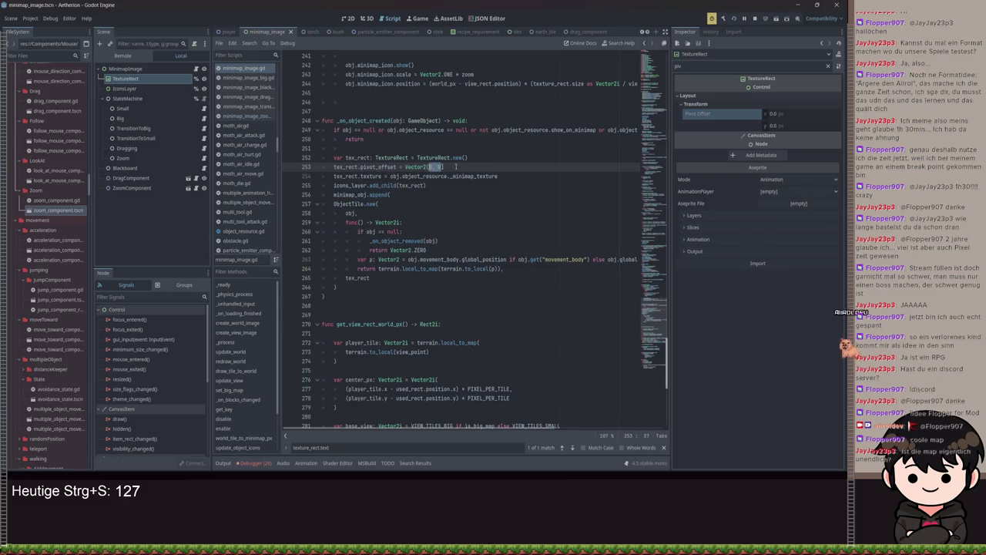
Move the pivot_offset line below the texture line, set it to Vector2(texture_rect.size / 2), and save
key("End")
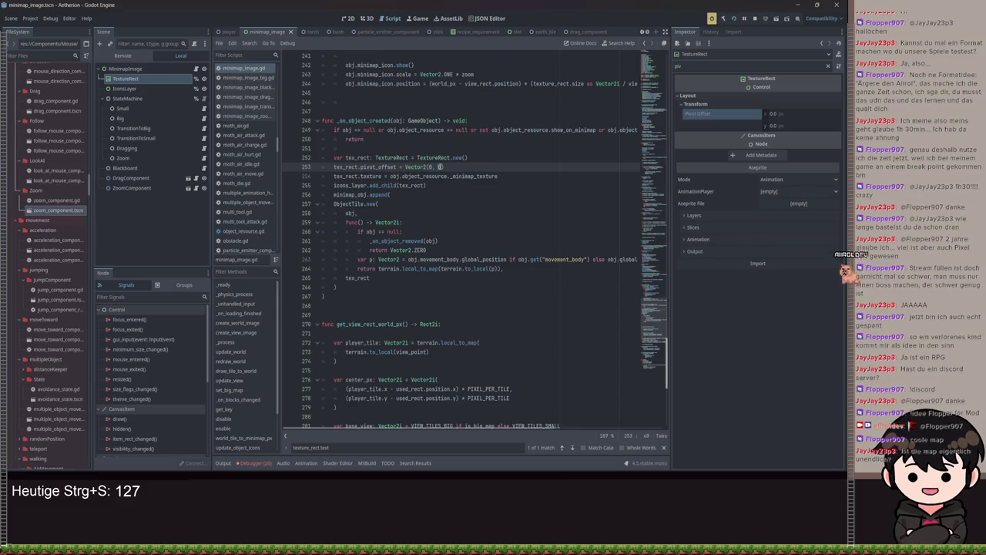
key("Left")
key("Left")
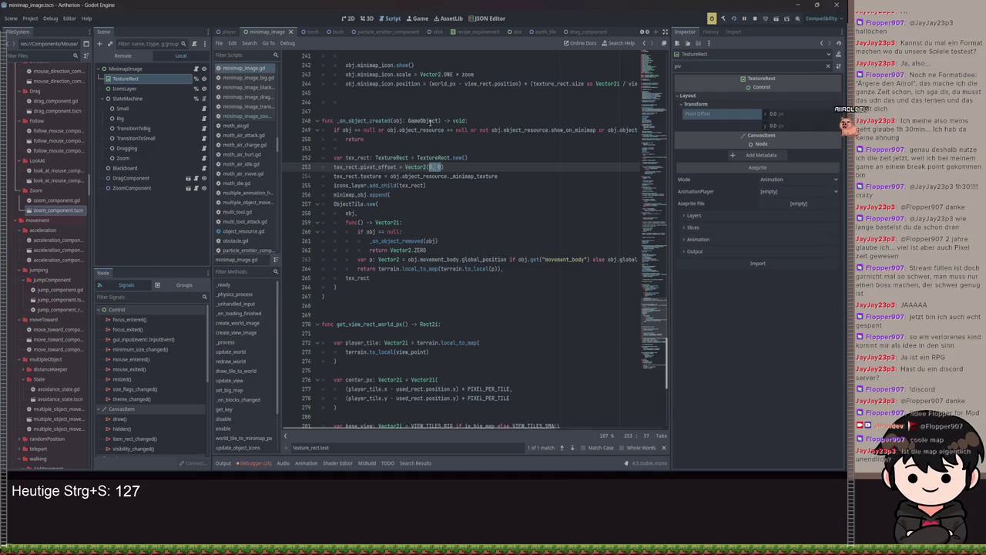
scroll(500, 430, "right", 1)
scroll(500, 430, "left", 1)
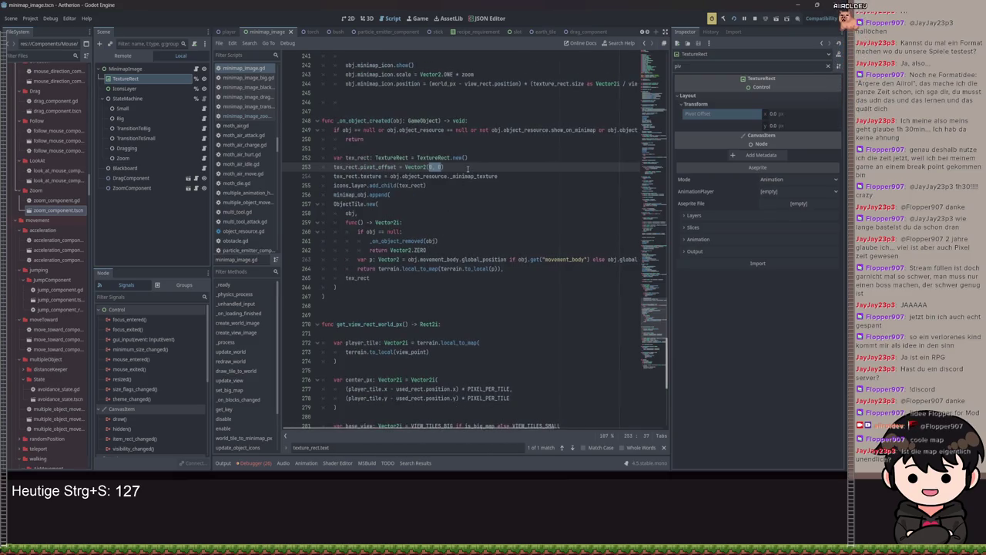
key("alt+Down")
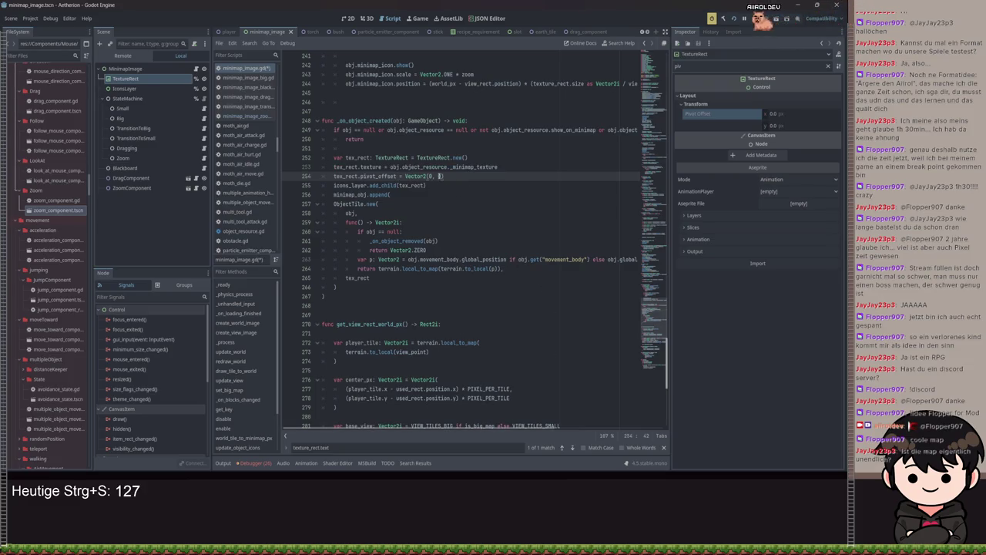
type("xture_rect.size")
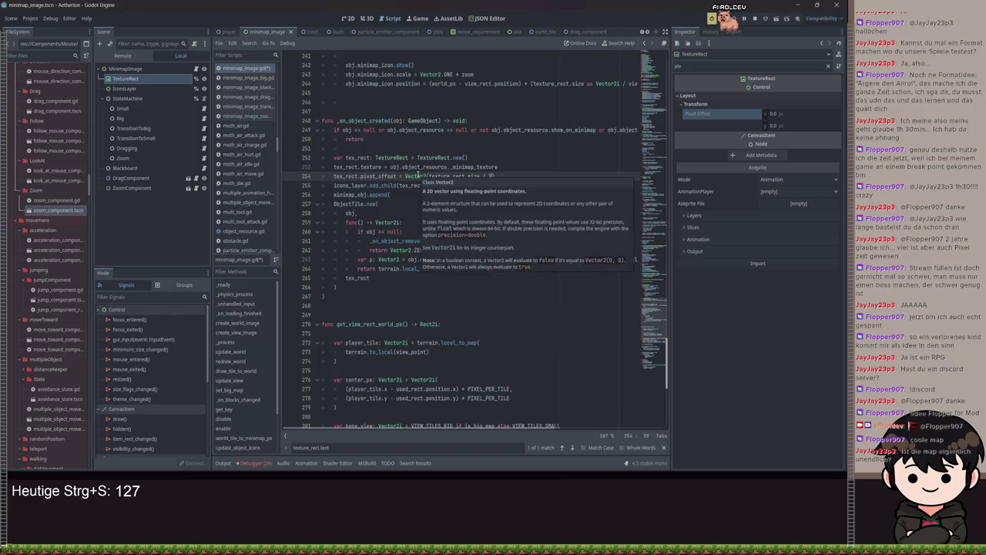
key("ctrl+s")
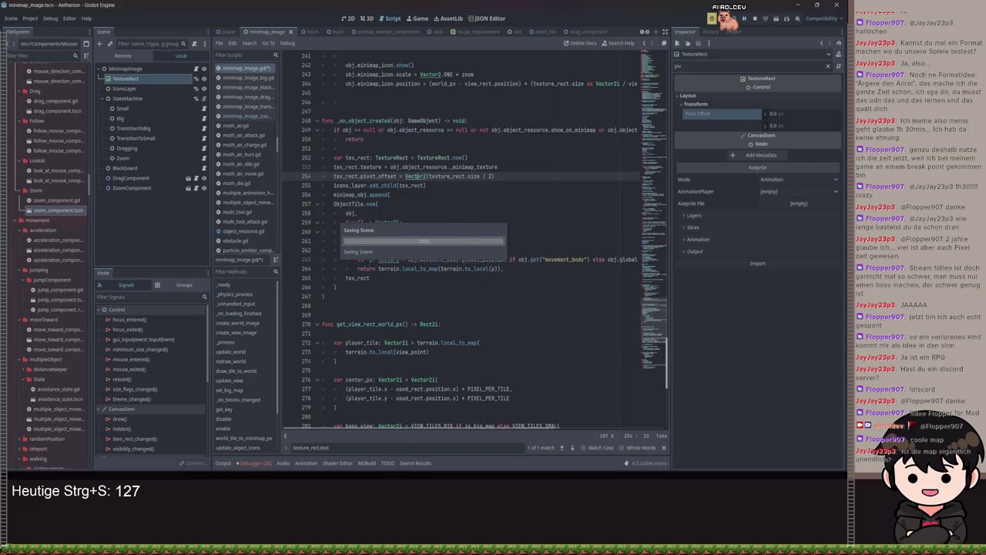
key("ctrl+s")
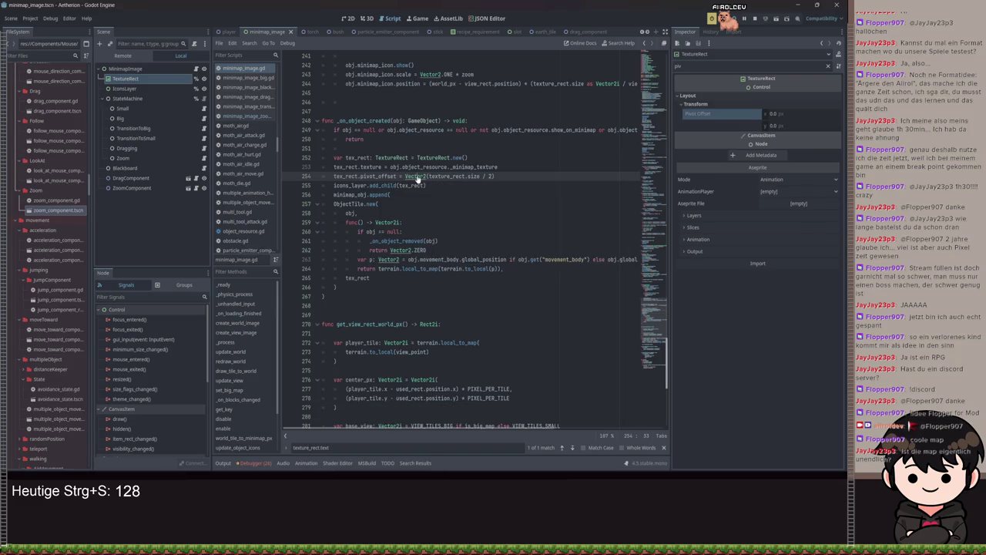
Look up the Vector2 docs, correct 'nul' to 'null' on line 260, save, and launch the game
left_click(416, 177, "ctrl")
scroll(450, 287, "down", 5)
scroll(431, 245, "up", 2)
key("alt+Left")
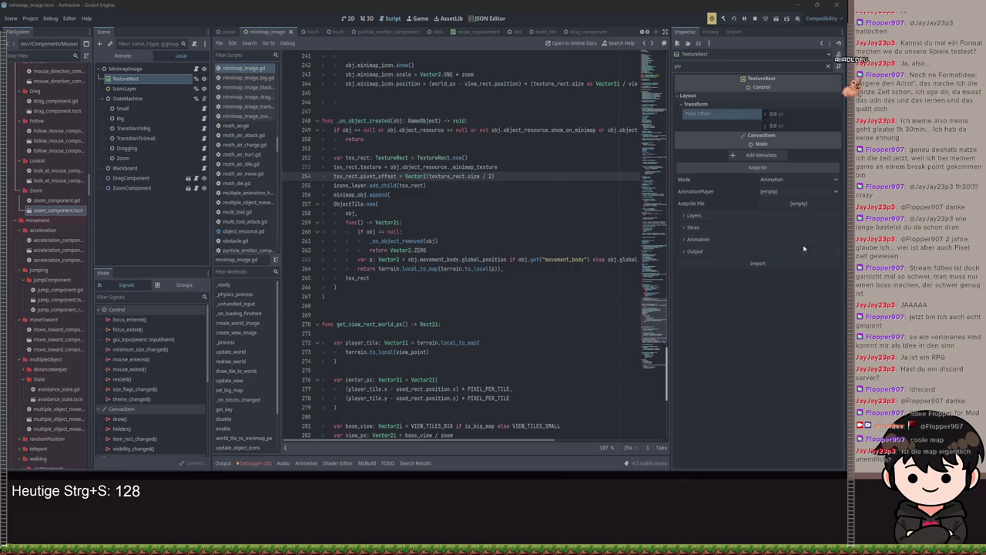
left_click(397, 231)
type("l")
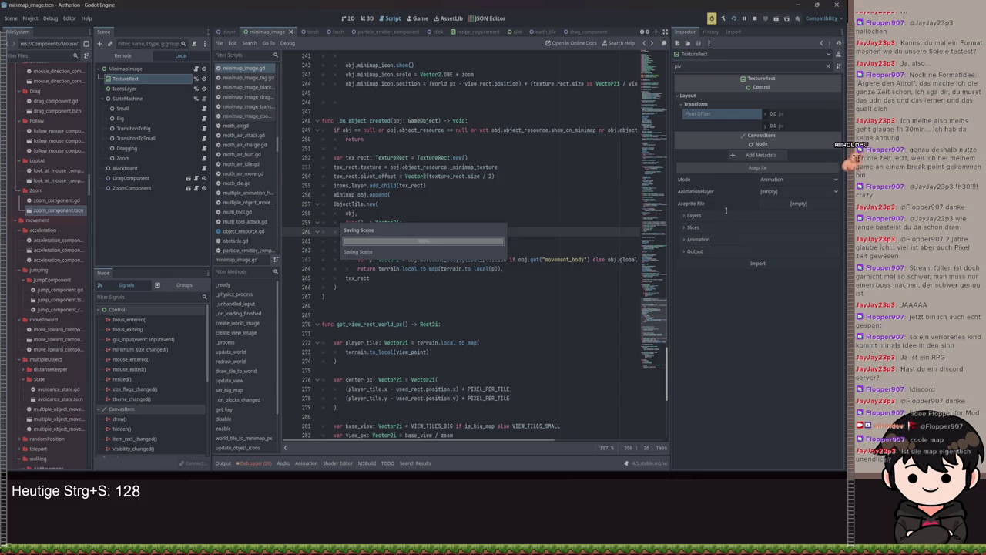
key("ctrl+s")
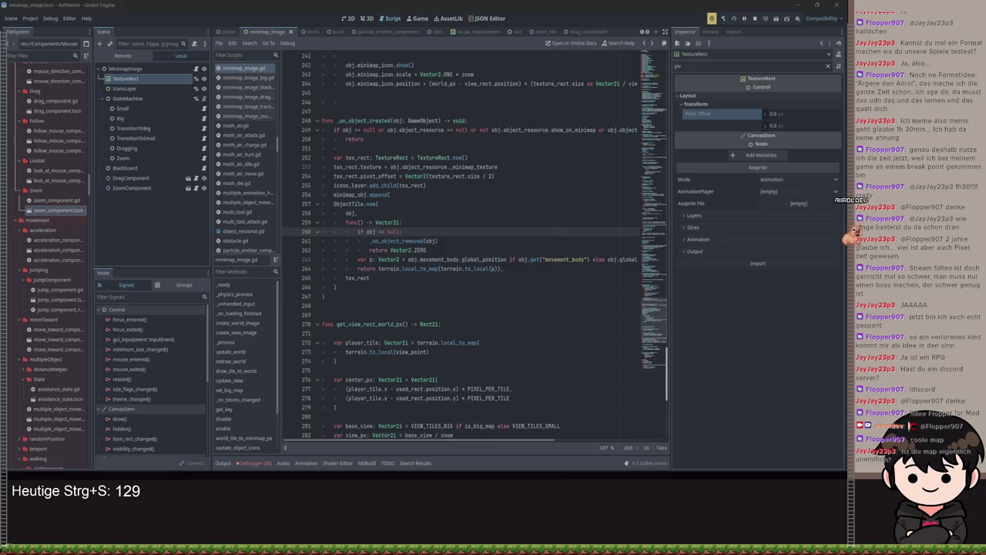
key("F5")
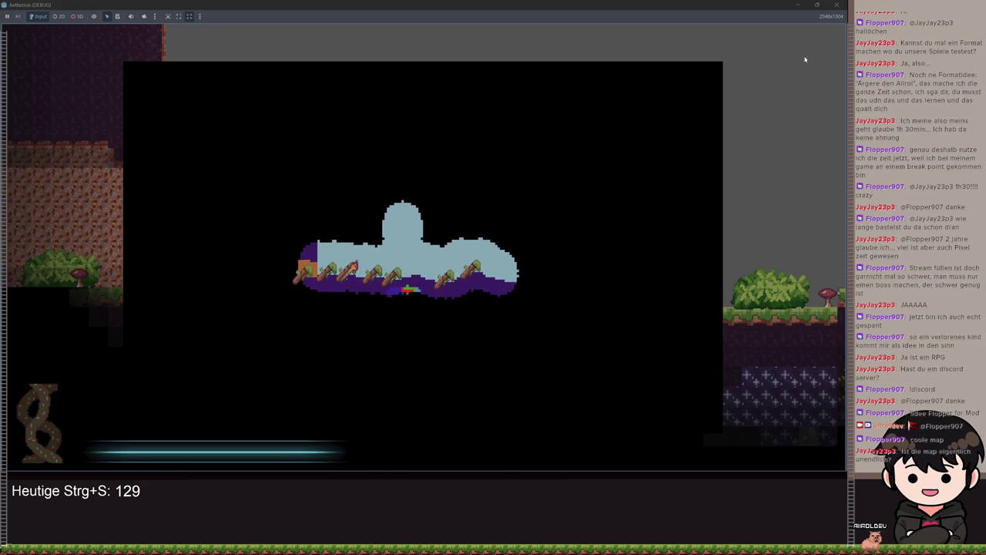
Drop the '/ 2' so pivot_offset is Vector2(texture_rect.size), save, and recheck the running game before closing it
left_click(799, 7)
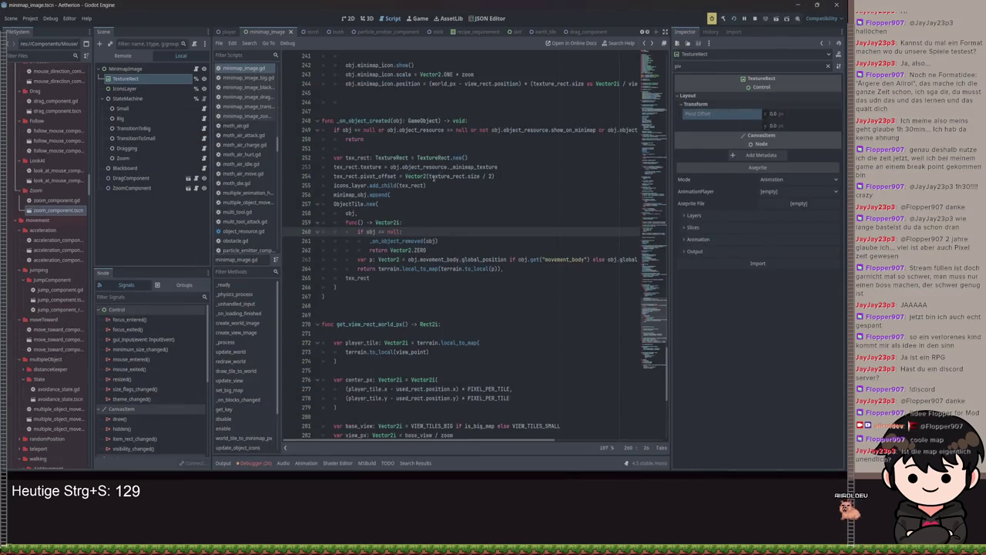
left_click(491, 176)
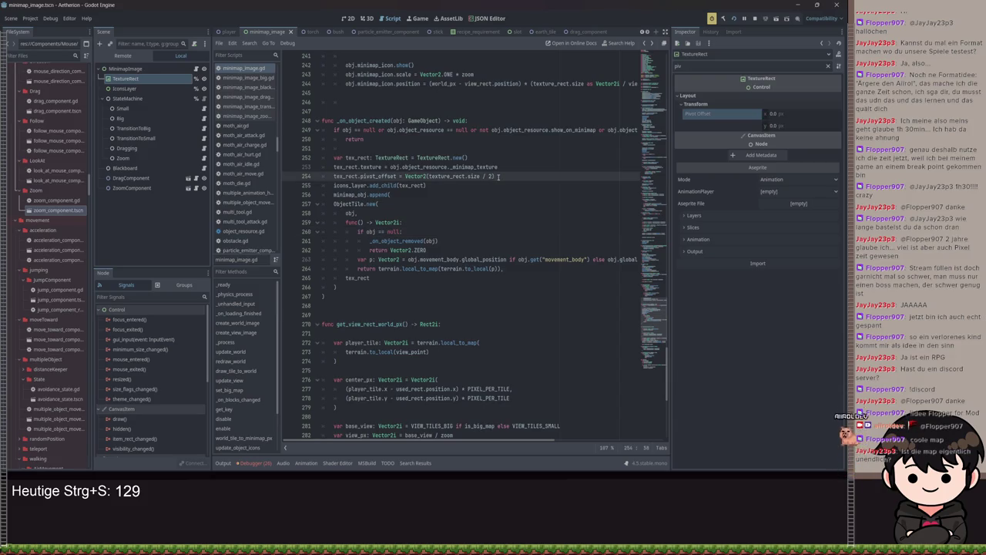
key("BackSpace")
key("BackSpace")
key("BackSpace")
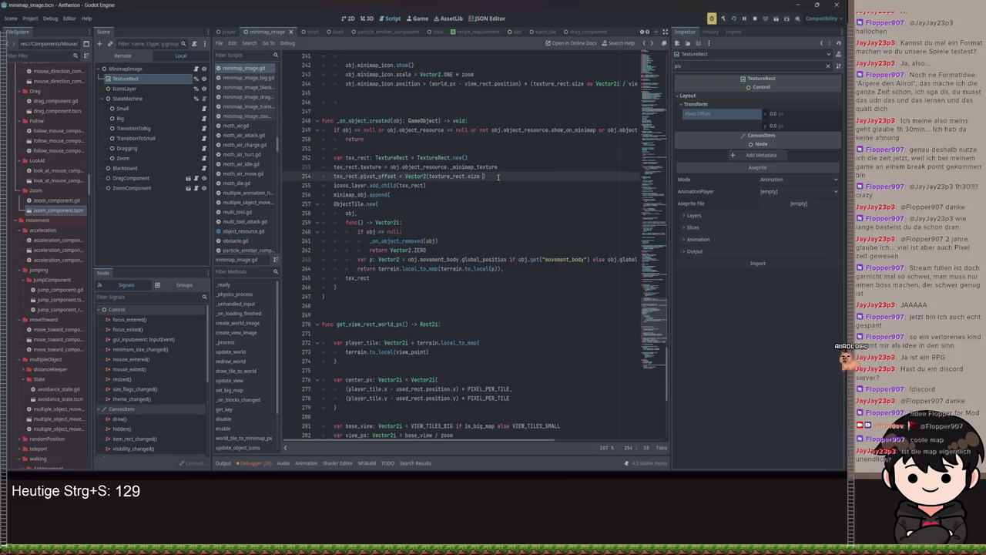
key("ctrl+s")
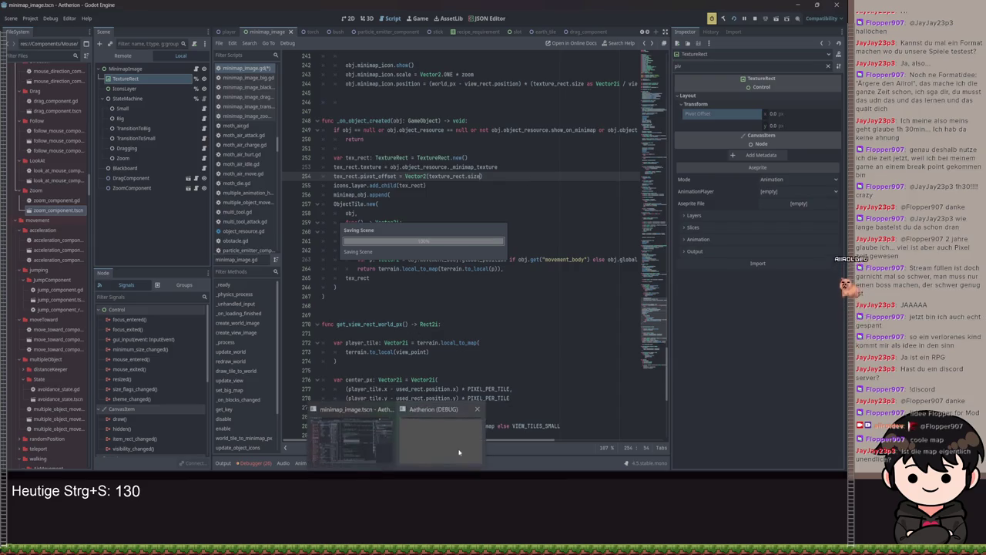
left_click(453, 431)
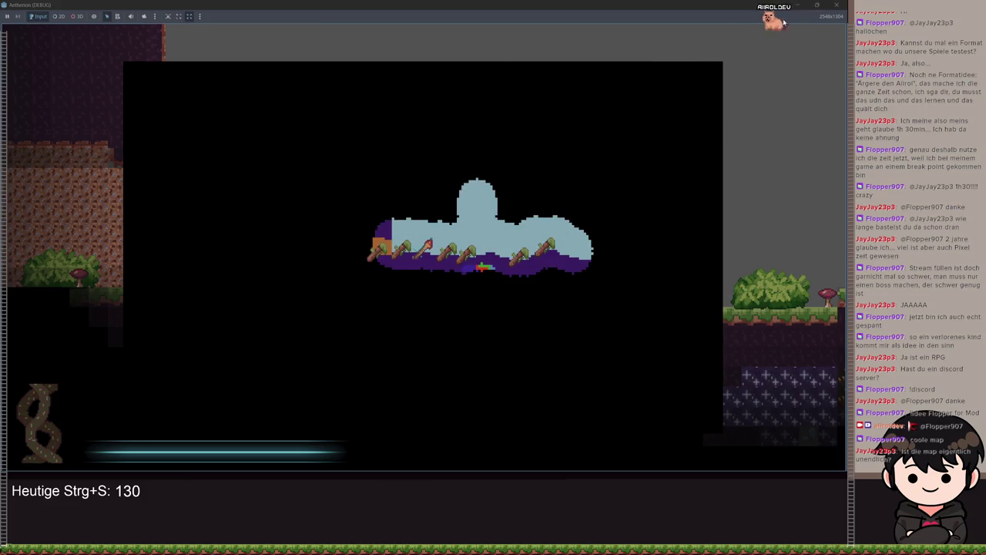
key("F8")
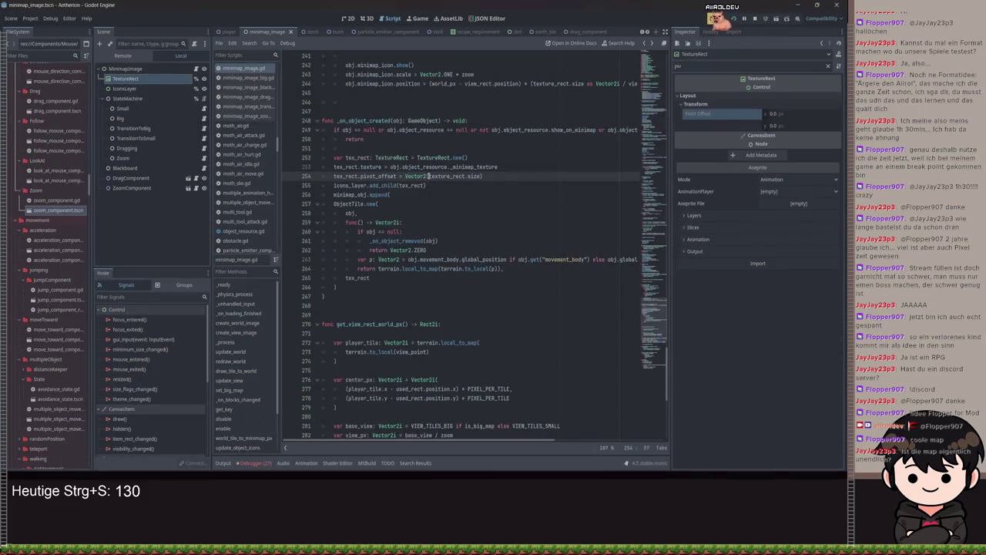
Set pivot_offset to Vector2(-texture_rect.size), save, rerun the game, load a save to check the minimap, and stop it
left_click(550, 202)
key("ctrl+s")
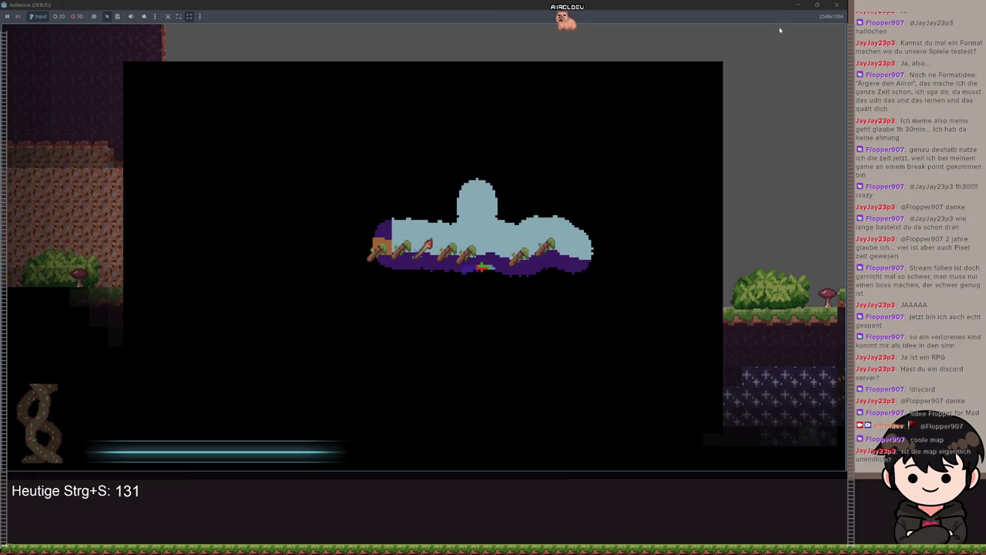
left_click(833, 4)
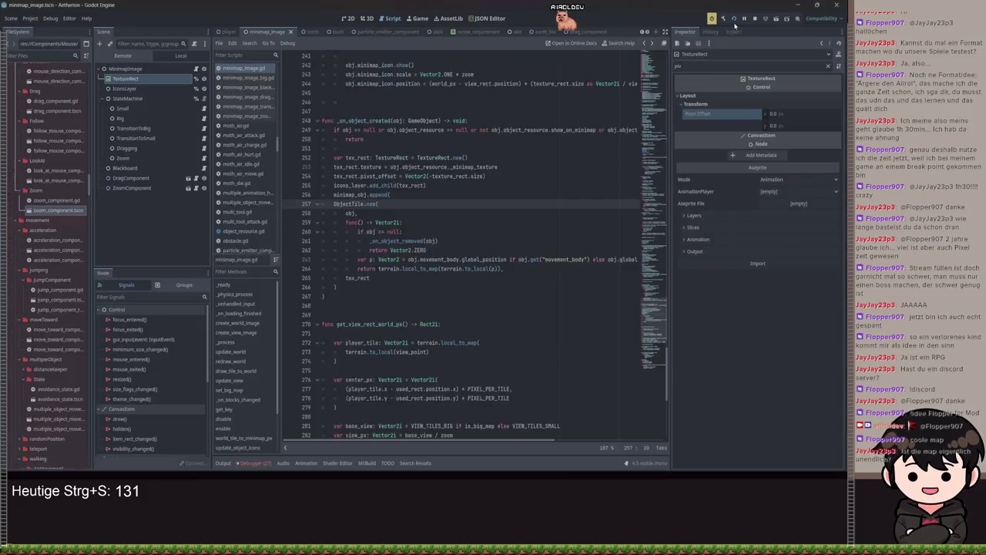
left_click(733, 19)
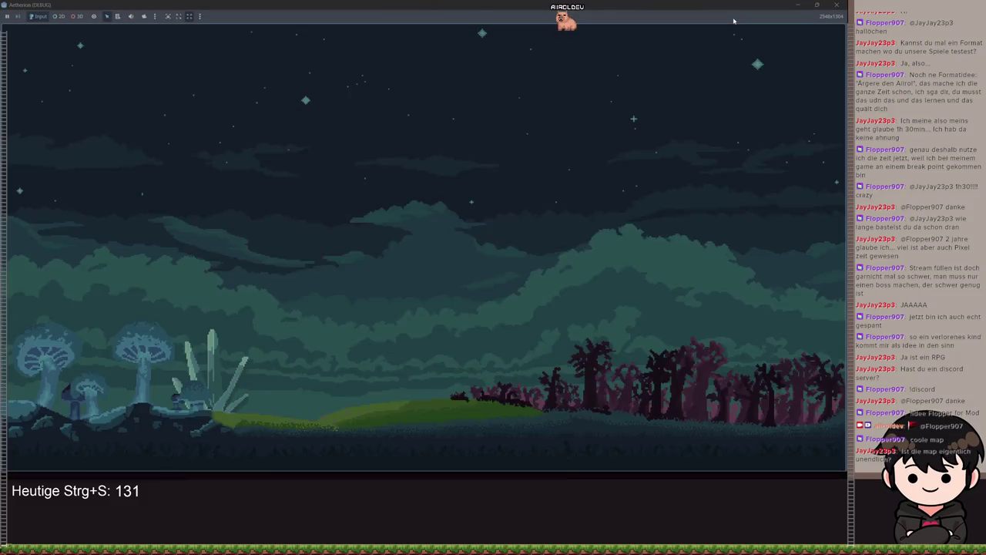
key("space")
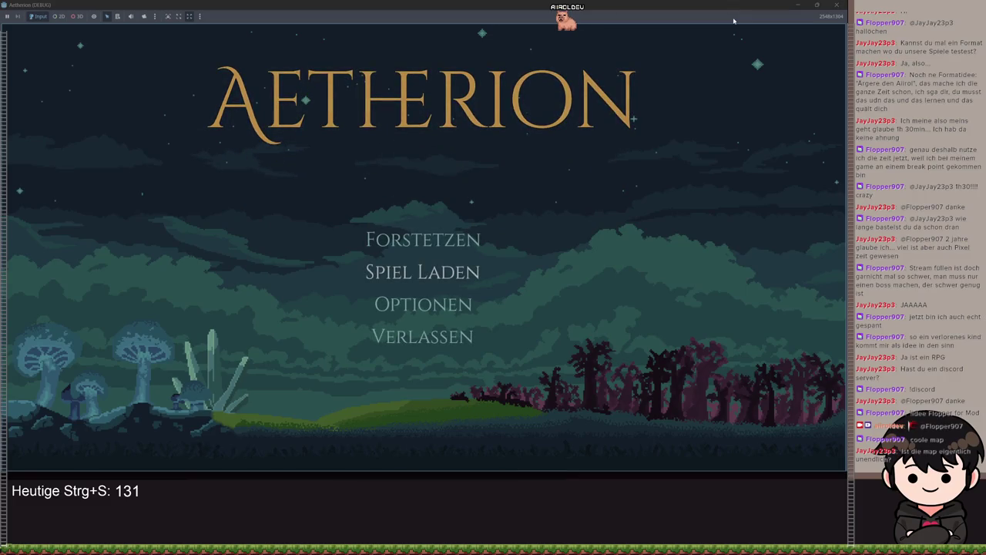
key("Return")
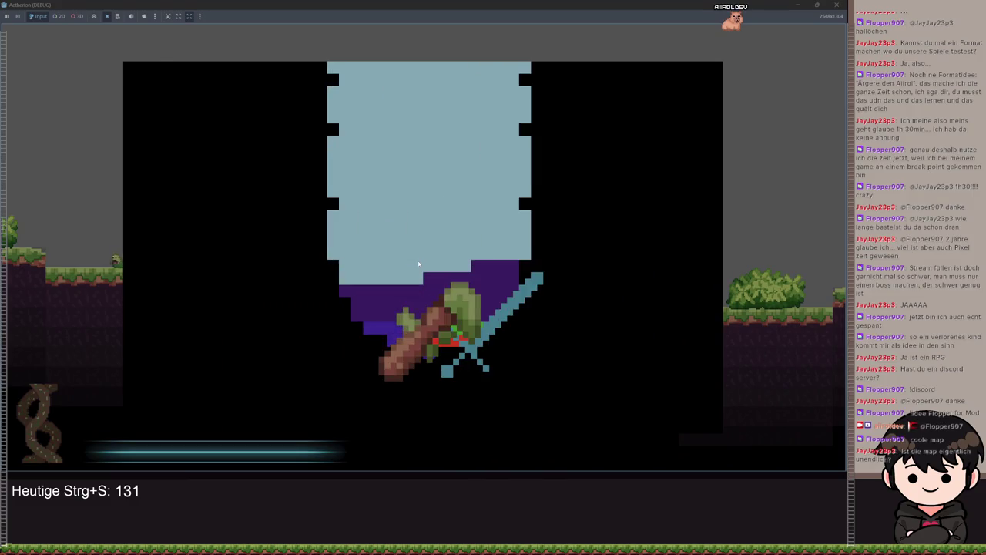
left_click(797, 5)
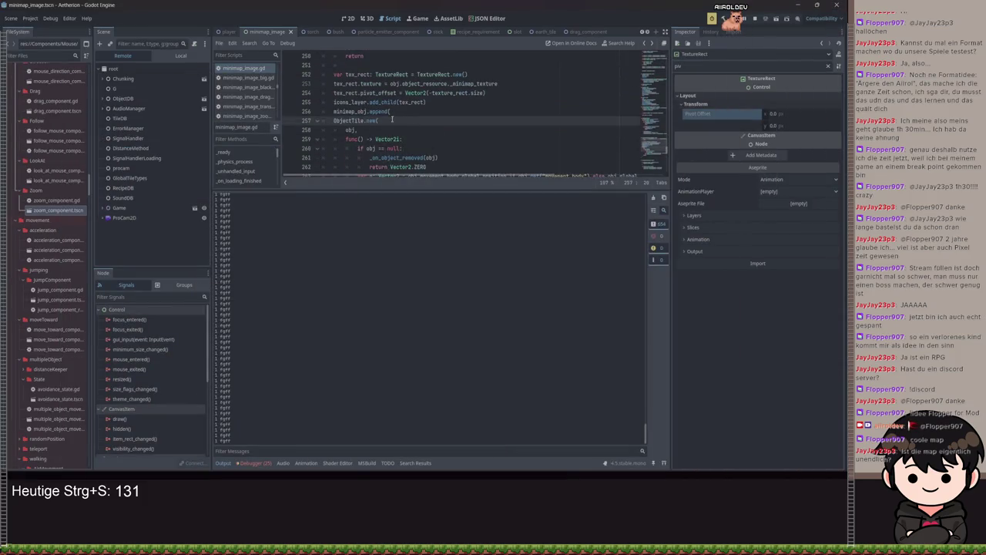
Go back to the texture_rect.size offset on line 254, rerun the project, and load a saved game
left_click(223, 463)
scroll(416, 216, "up", 8)
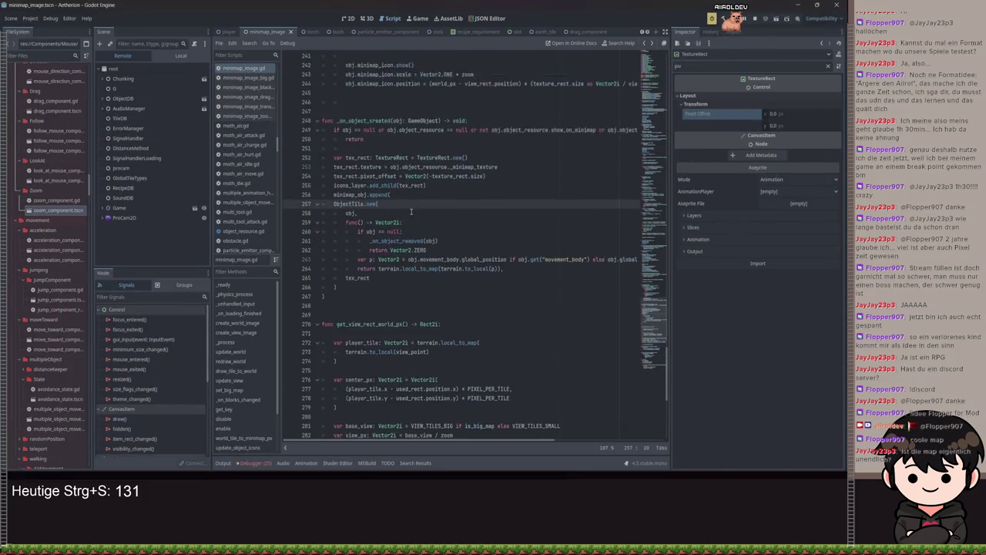
scroll(416, 215, "down", 14)
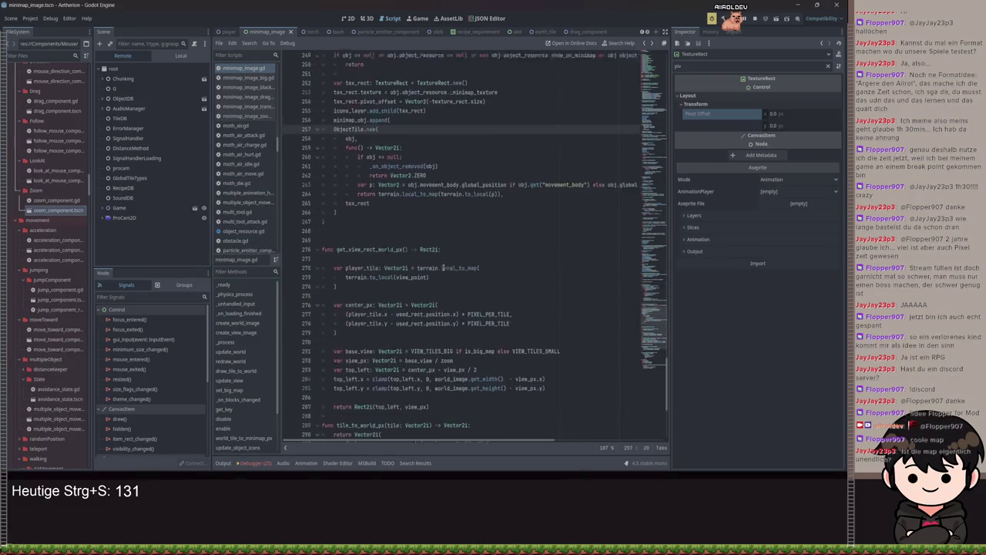
scroll(421, 238, "down", 1)
left_click(467, 266)
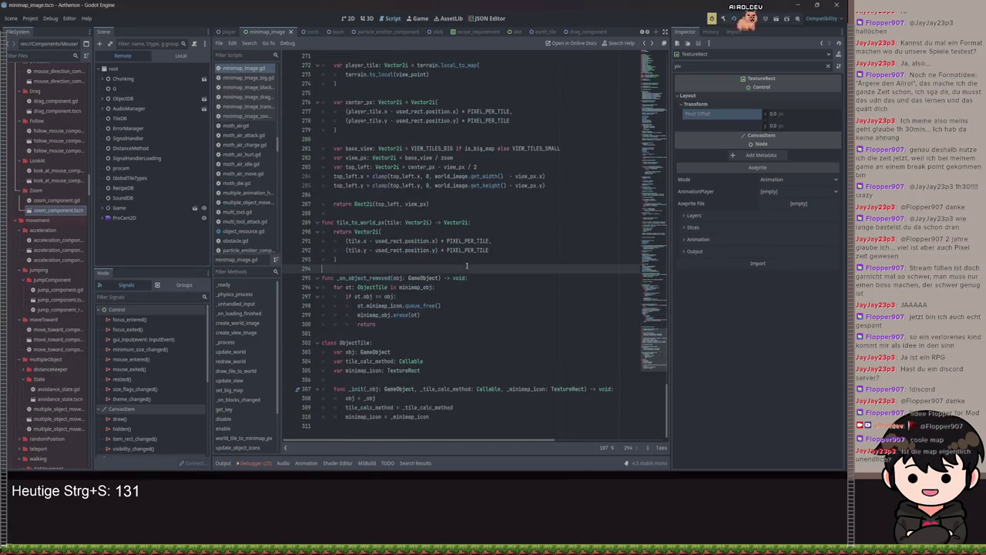
left_click(525, 214)
scroll(514, 262, "up", 2)
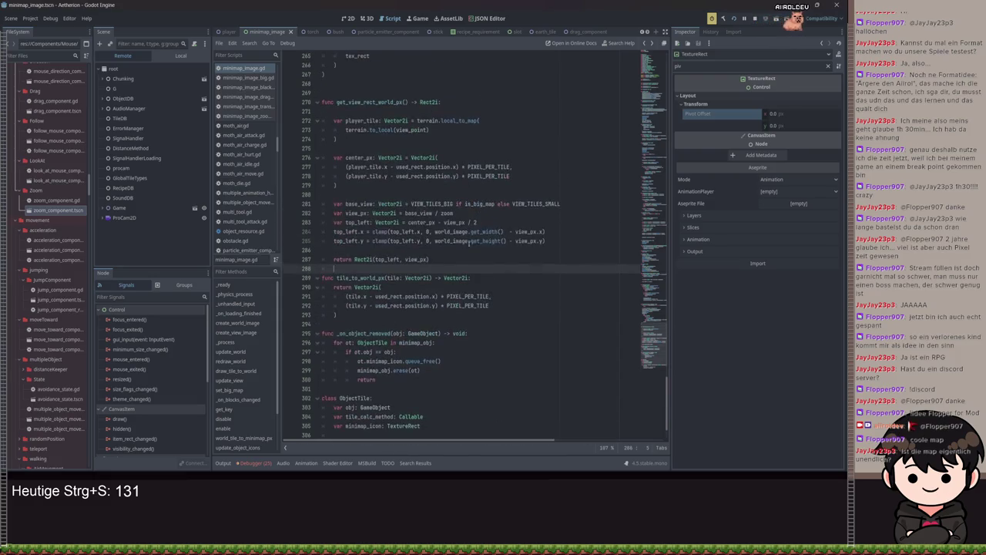
scroll(397, 306, "up", 7)
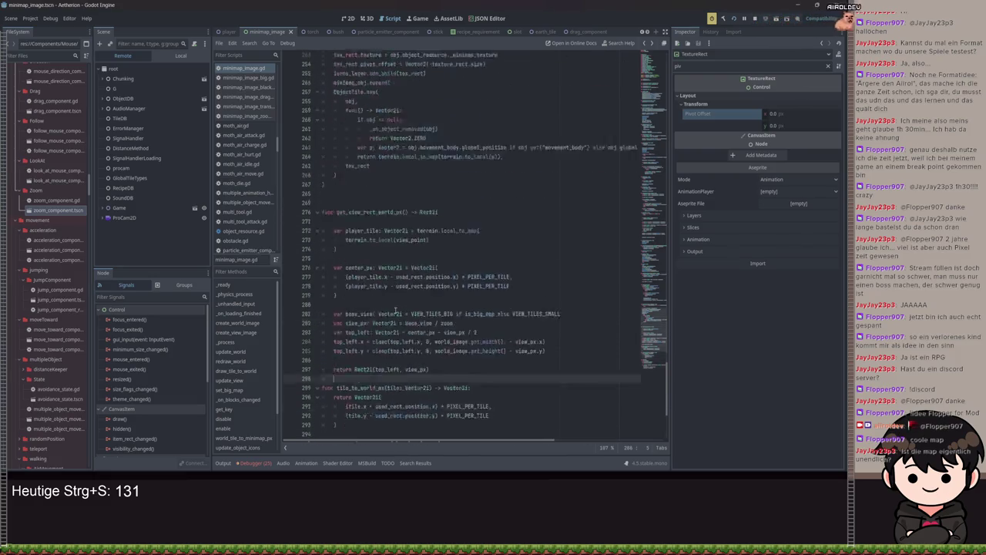
left_click(434, 148)
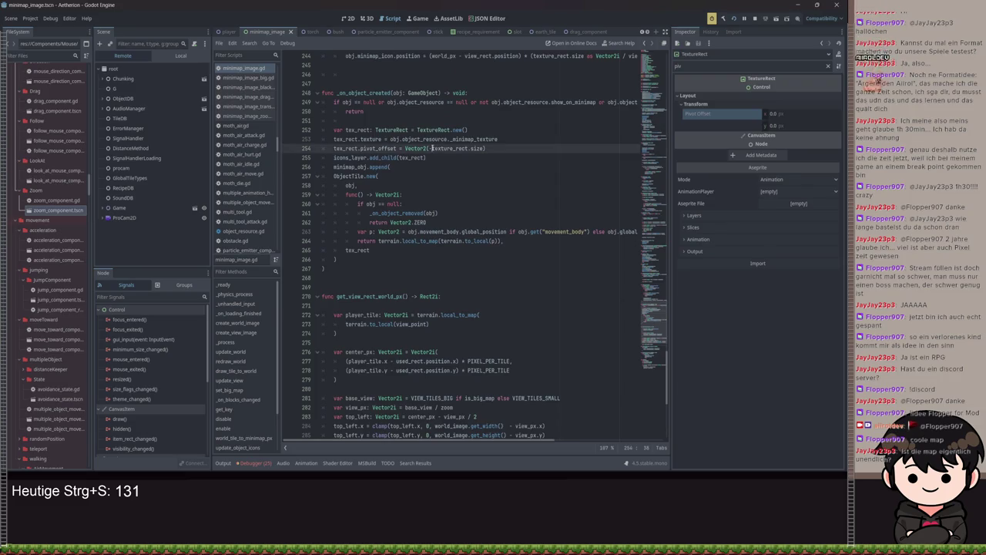
left_click(733, 17)
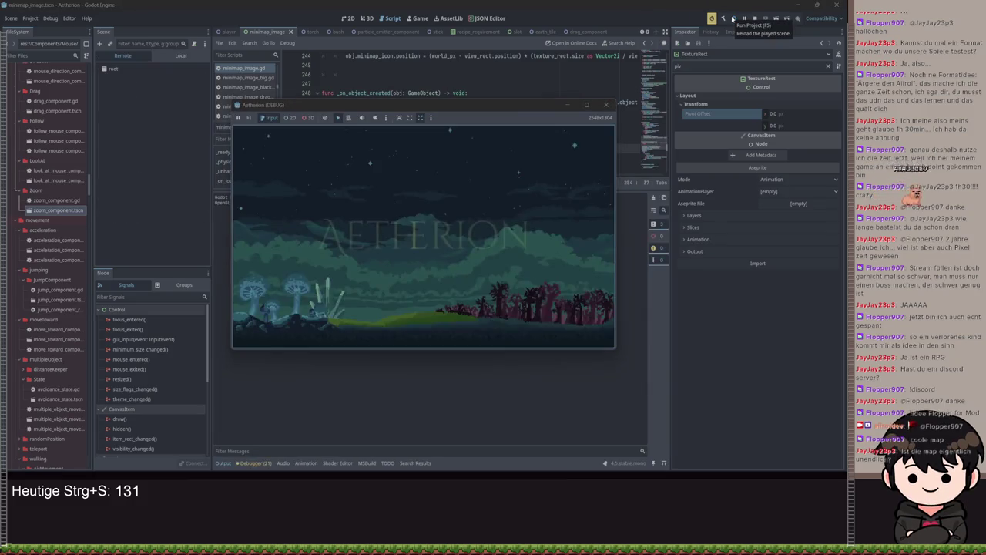
key("space")
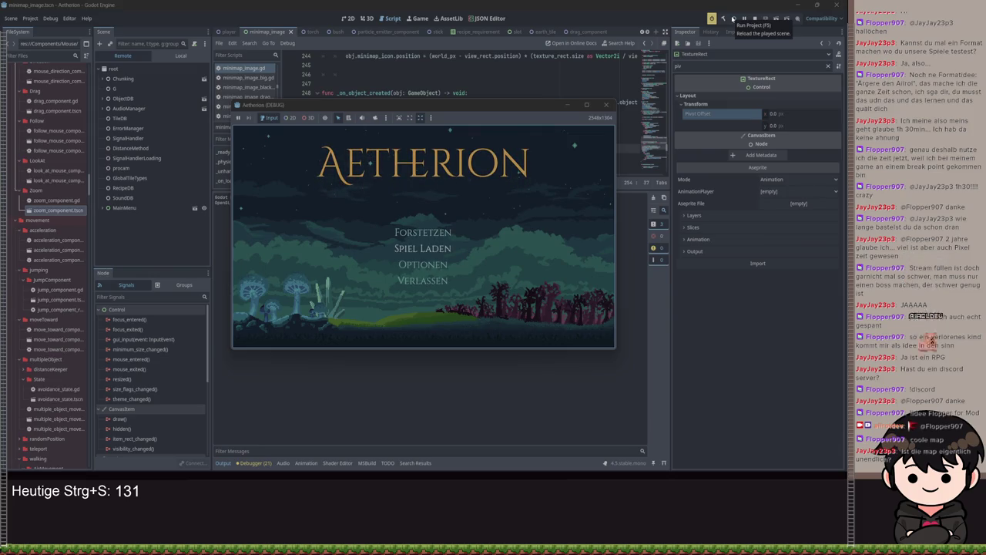
key("Return")
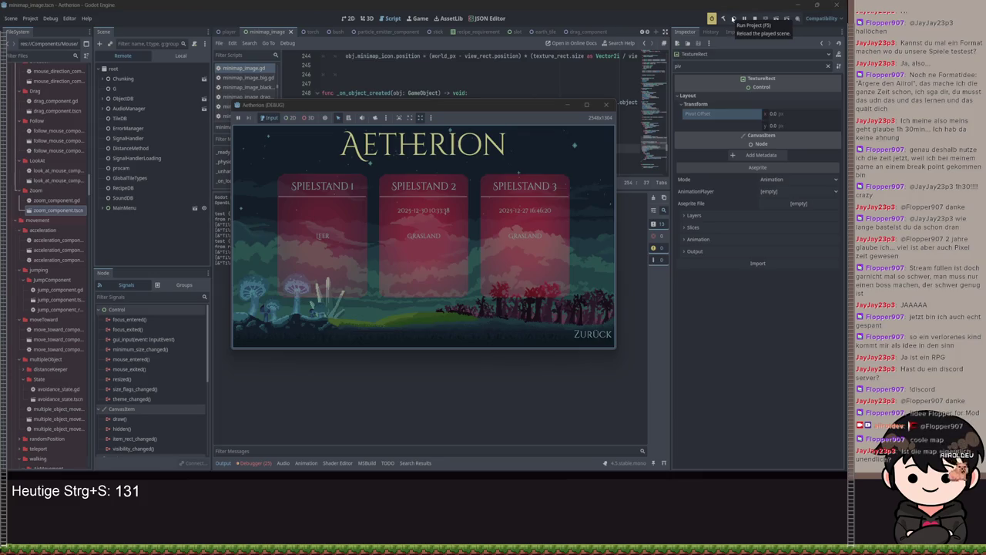
key("Return")
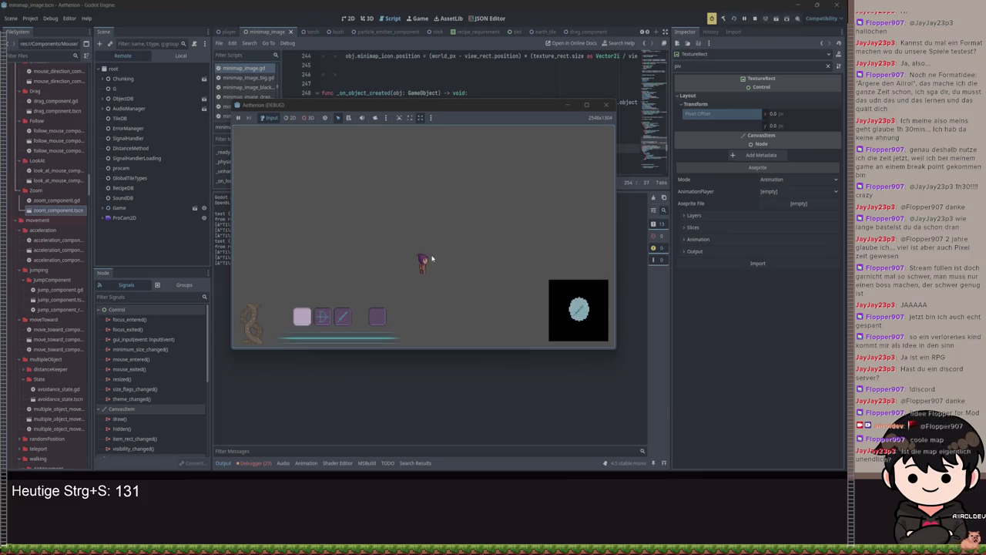
Open the full map with M, scroll to test zooming in and out, then close the game
key("m")
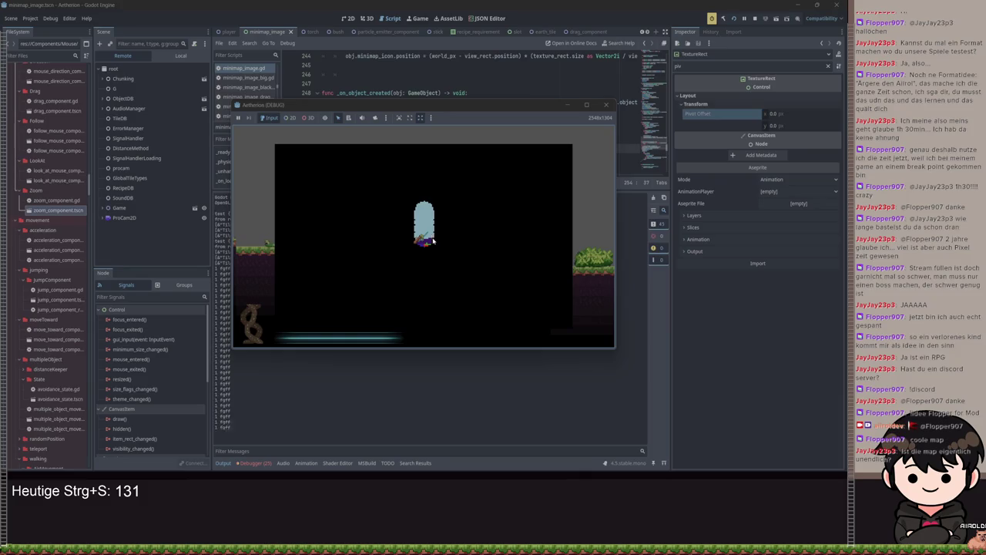
key("m")
key("m")
key("m")
key("m")
key("m")
scroll(432, 249, "up", 1)
scroll(432, 249, "down", 1)
scroll(432, 249, "up", 1)
scroll(432, 249, "down", 1)
scroll(432, 248, "up", 1)
scroll(432, 249, "down", 1)
scroll(433, 249, "up", 1)
scroll(432, 249, "down", 1)
scroll(432, 248, "up", 1)
scroll(432, 249, "down", 1)
scroll(432, 249, "down", 1)
scroll(433, 249, "up", 1)
scroll(432, 249, "down", 1)
key("F8")
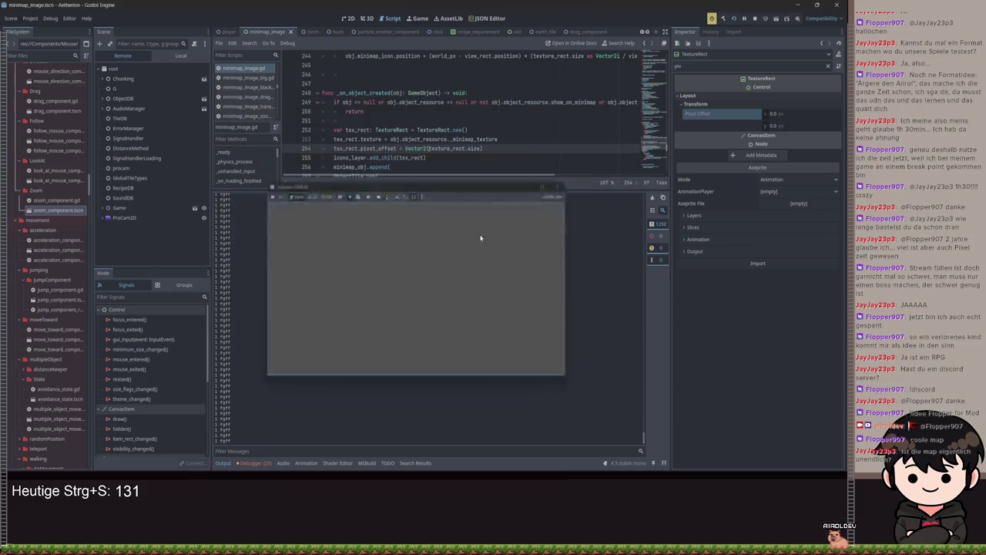
key("ctrl+a")
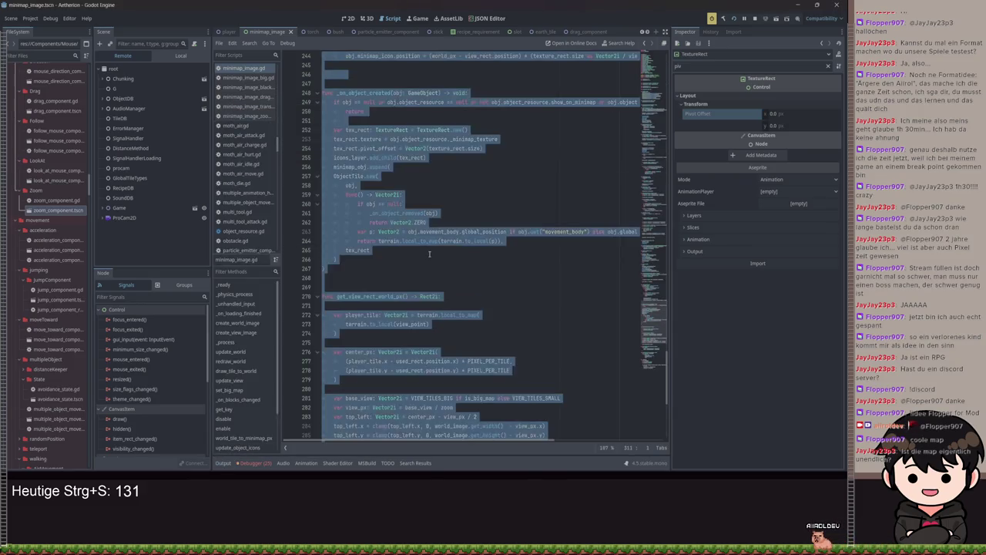
Remove ' * zoom' so line 243's icon scale reads Vector2.ONE, save, and run the game
left_click(445, 247)
scroll(445, 247, "up", 9)
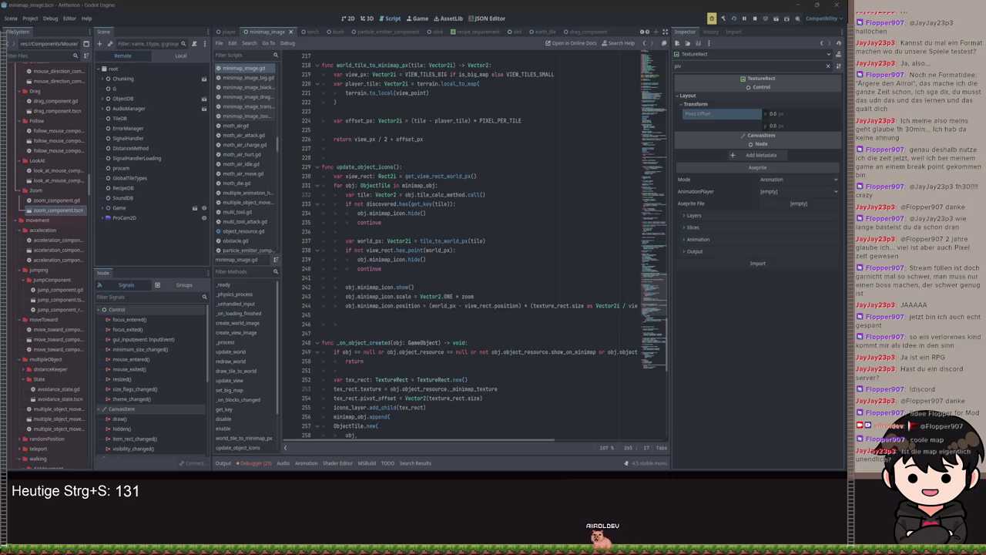
scroll(501, 232, "down", 3)
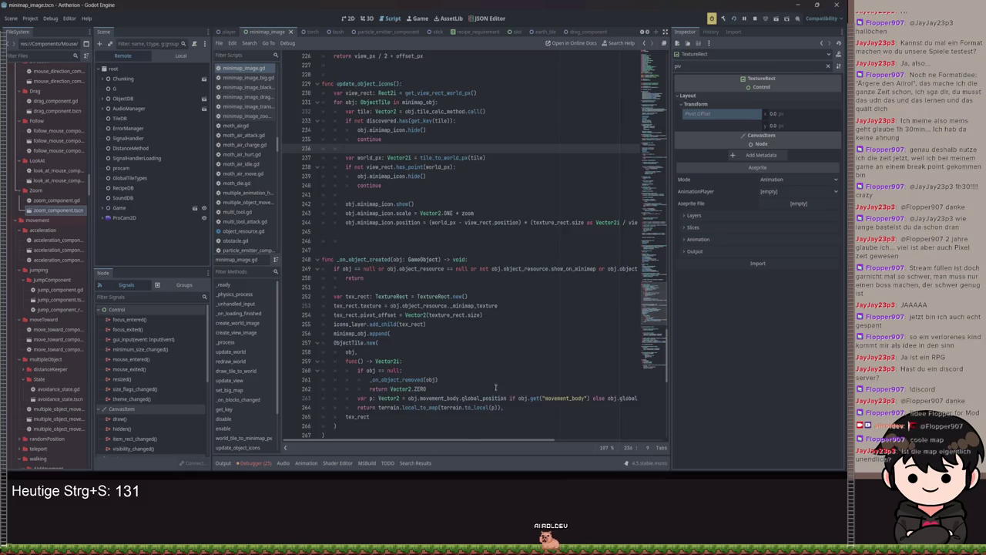
mouse_move(464, 441)
left_mouse_down()
mouse_move(649, 432)
mouse_move(462, 435)
left_mouse_up()
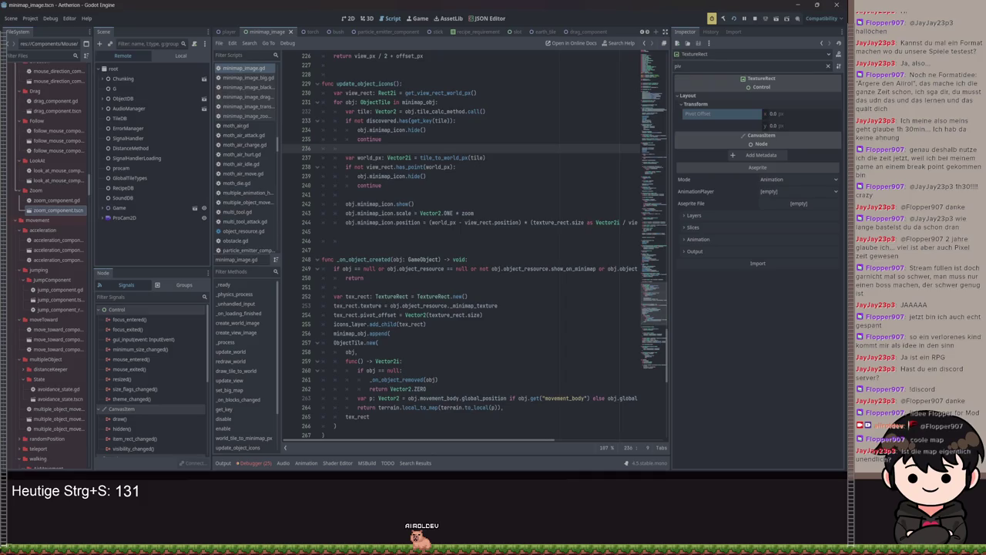
left_click(467, 213)
key("ctrl+z")
key("ctrl+s")
key("F5")
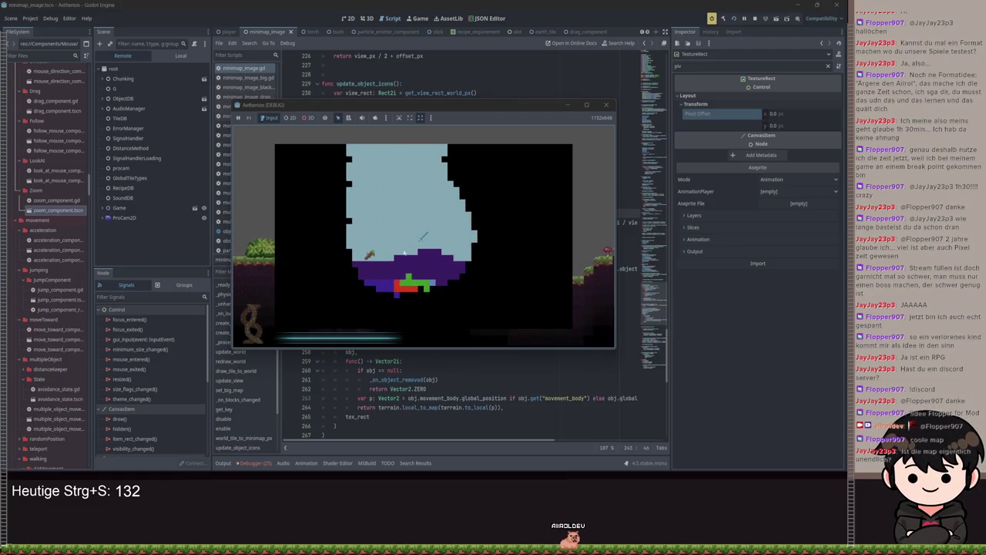
Maximize the game window, jump and walk around, toggle the big map with M, then quit back to the editor
left_click(587, 105)
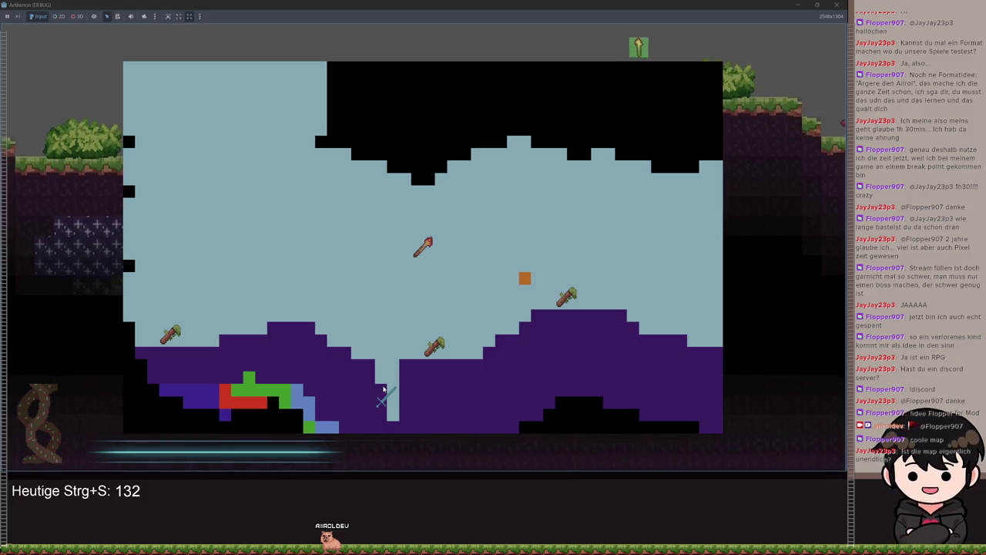
key("space")
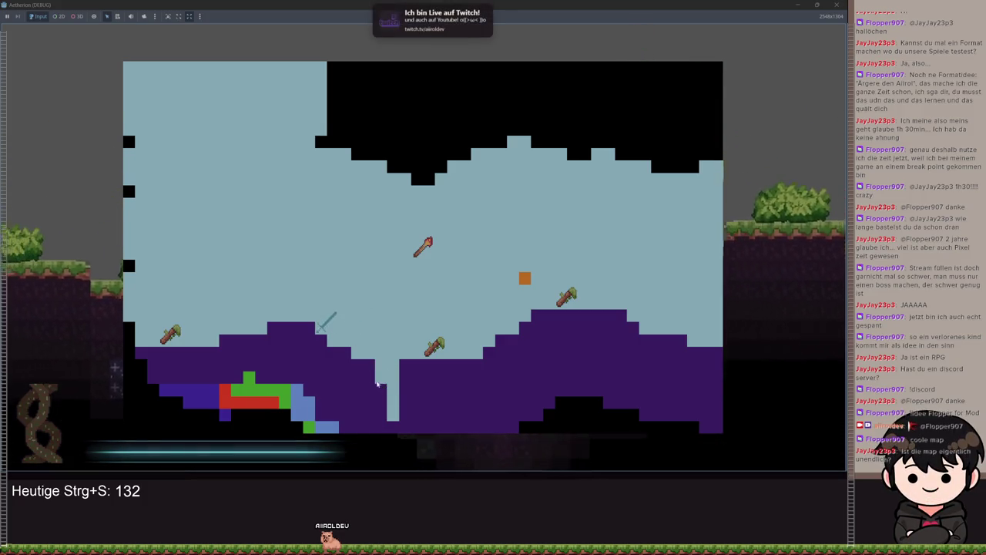
key("space")
key("m")
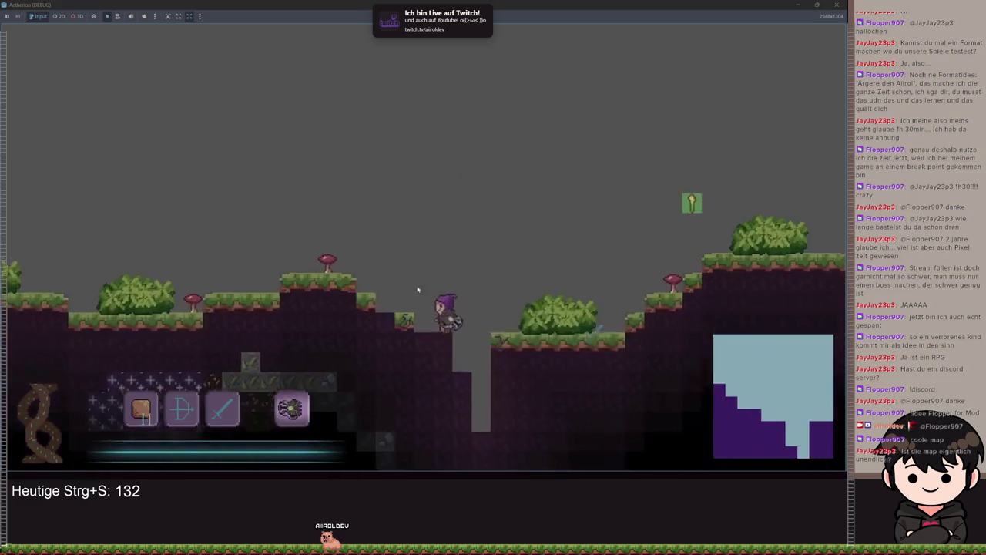
key("space")
key("d")
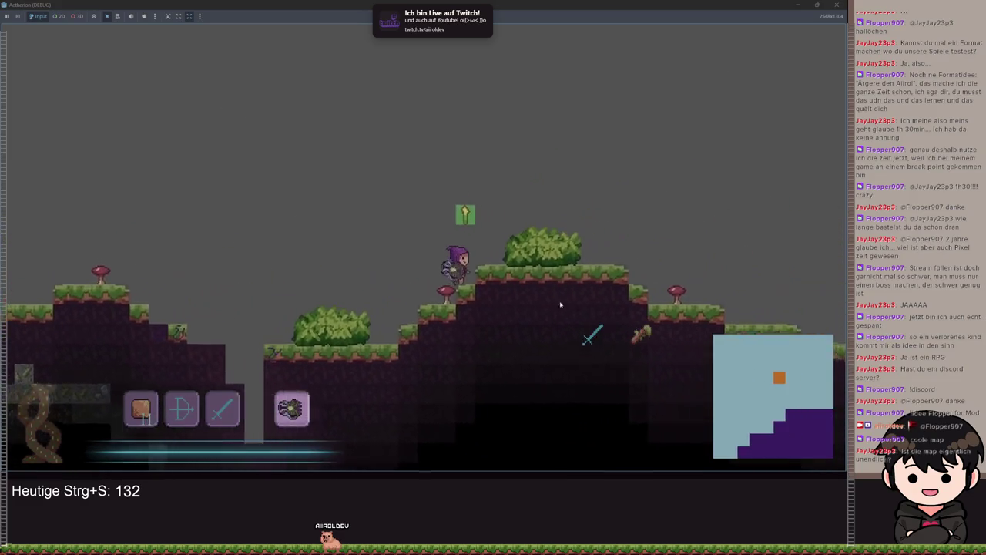
key("m")
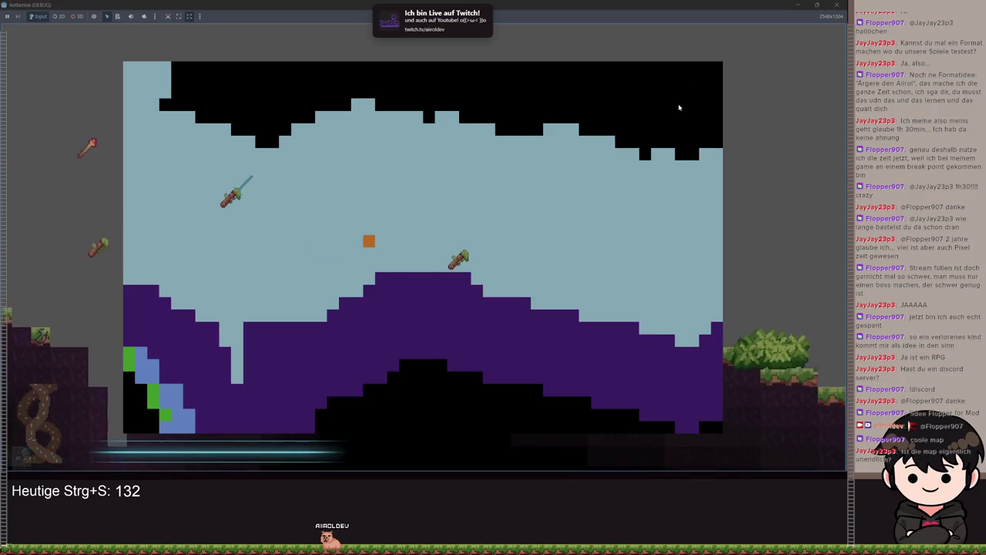
key("Escape")
key("F8")
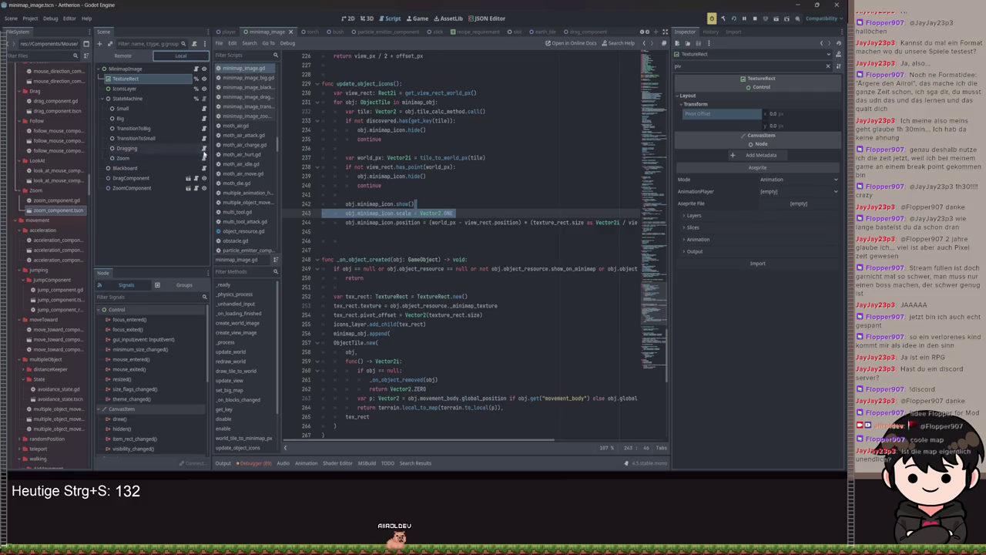
Insert 'blackboard.minimap.zoom = 1' at the top of enter() in minimap_image_transition_to_small.gd and save
left_click(204, 119)
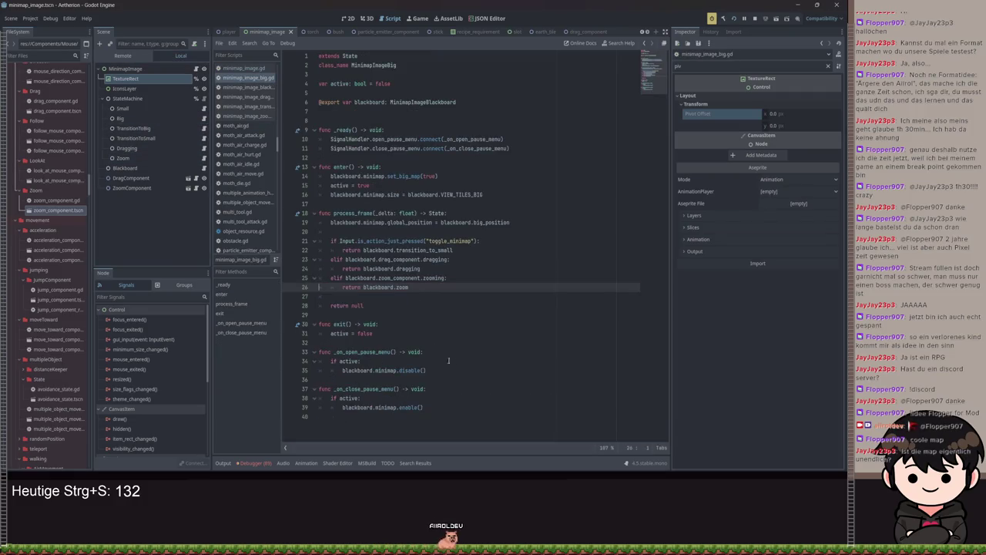
left_click(409, 336)
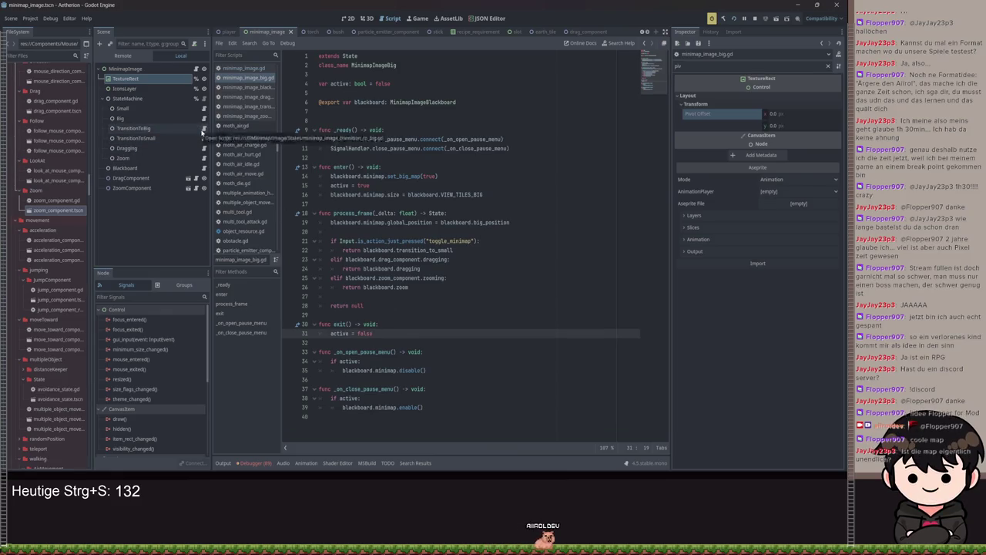
left_click(203, 138)
left_click(406, 129)
key("Return")
type("blackboard.")
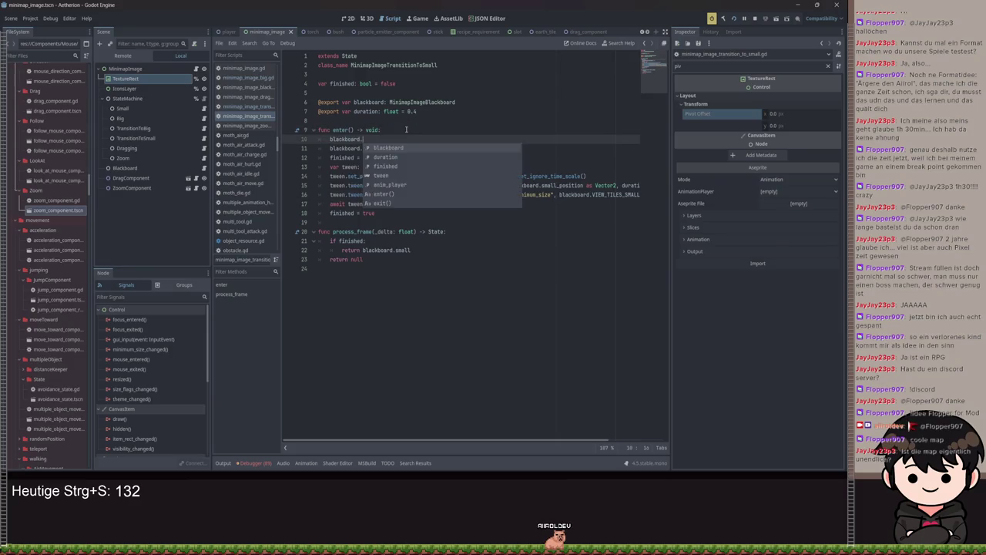
type("minimap.z")
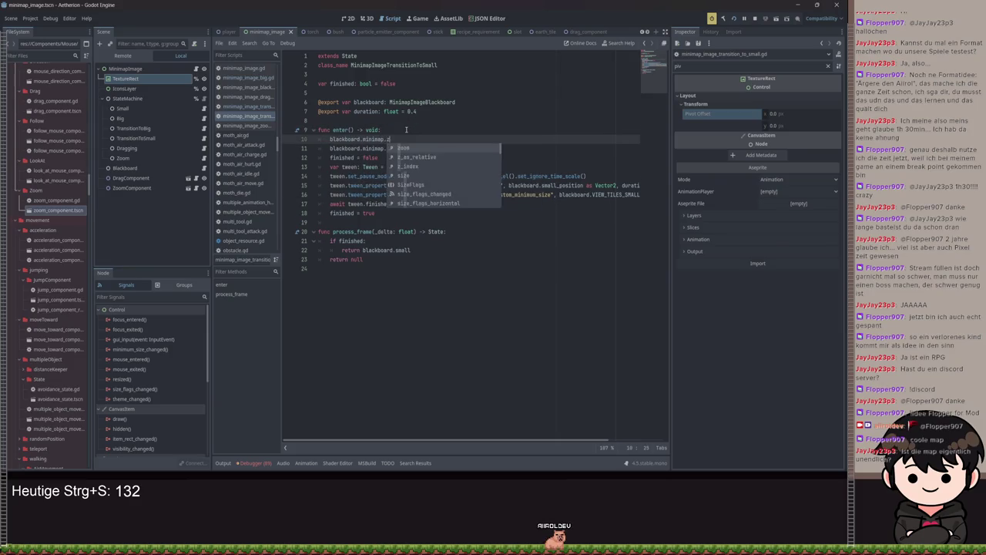
type("oom = 1")
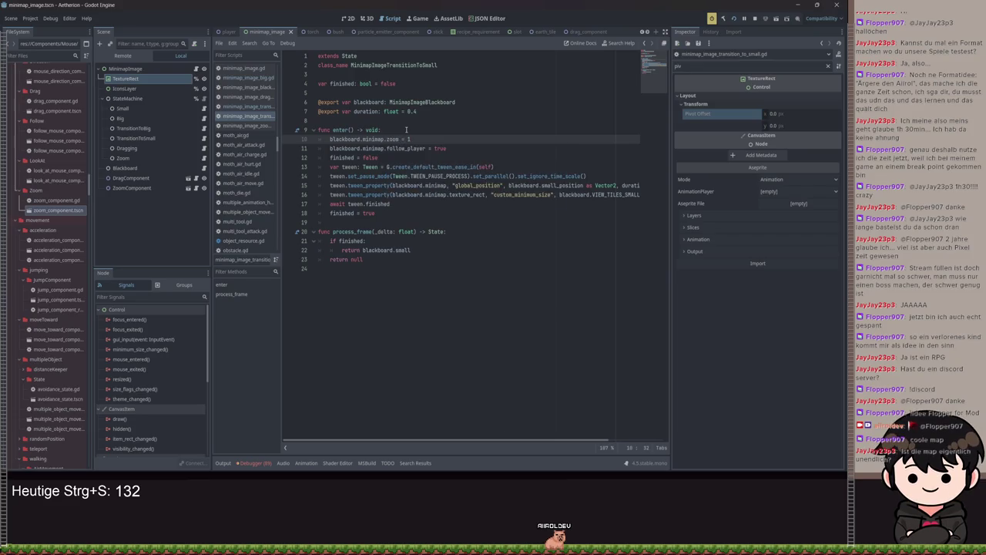
key("ctrl+s")
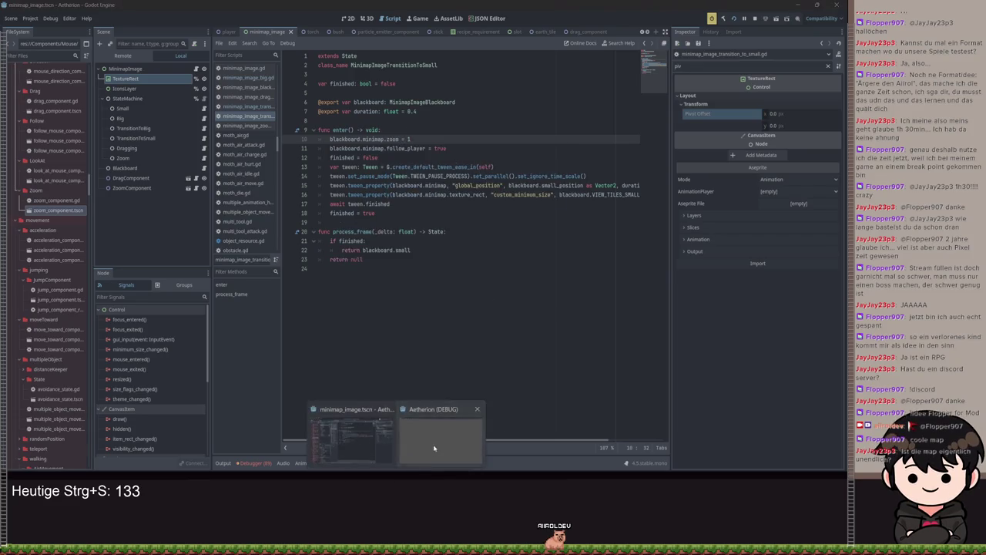
Resume the running game, close the full map, and move the character right, then jump left onto the hill
left_click(439, 443)
left_click(716, 209)
key("m")
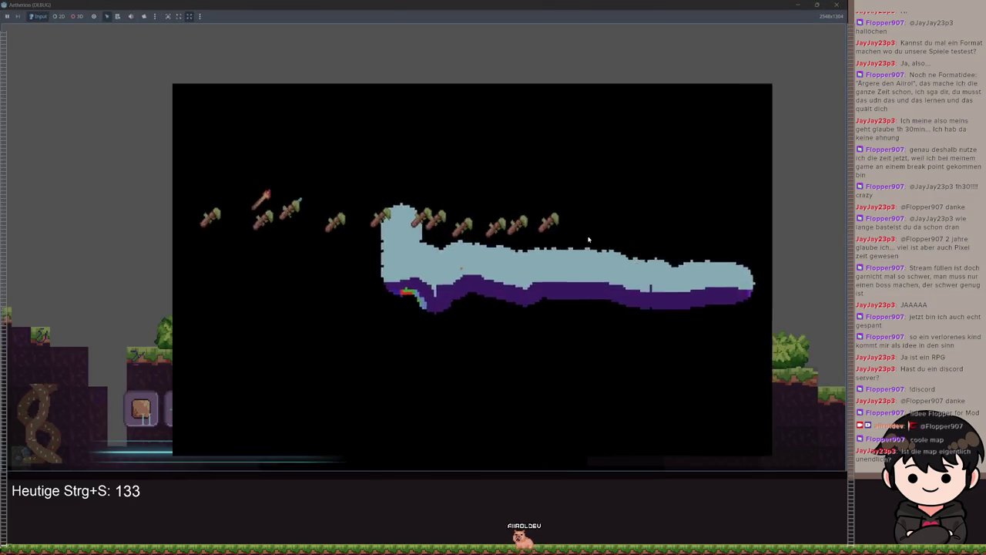
key("d")
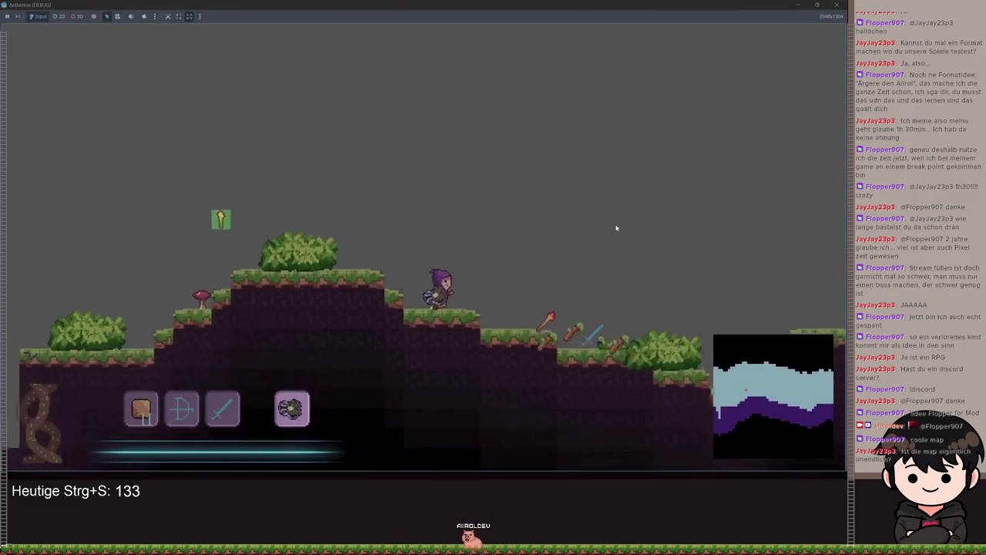
key("Escape")
key("Escape")
key("a")
key("space")
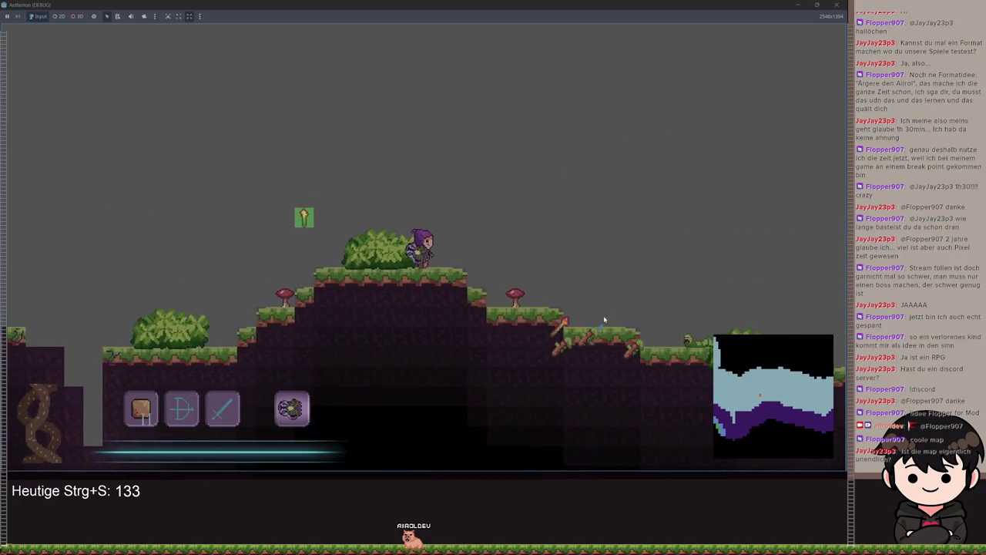
Walk and jump right and left with the full-screen map open, then zoom it out
key("m")
key("d")
key("space")
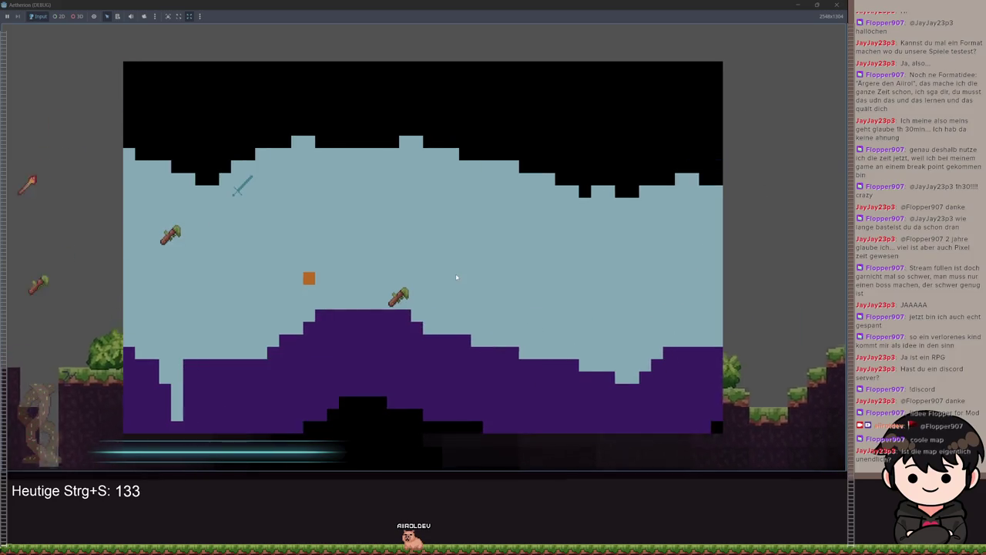
key("a")
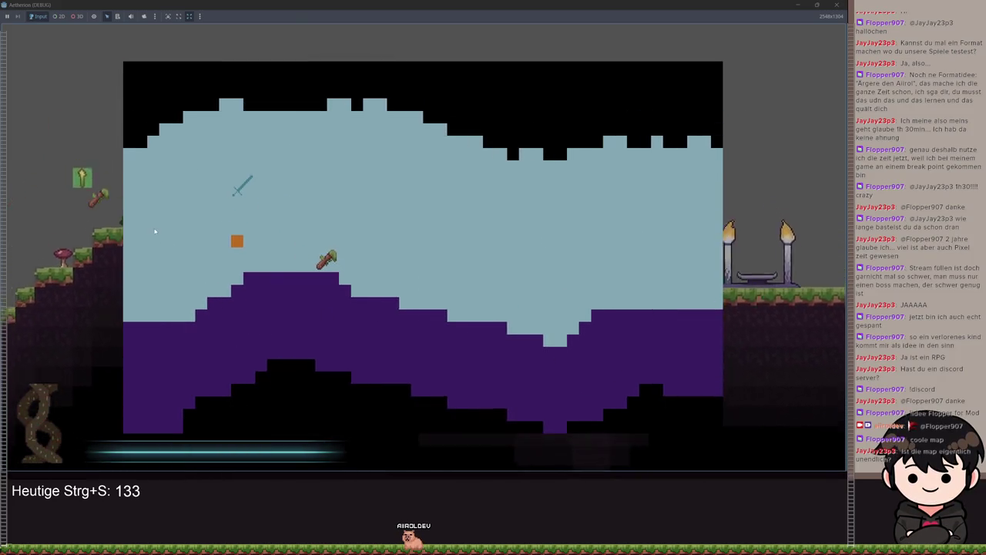
key("space")
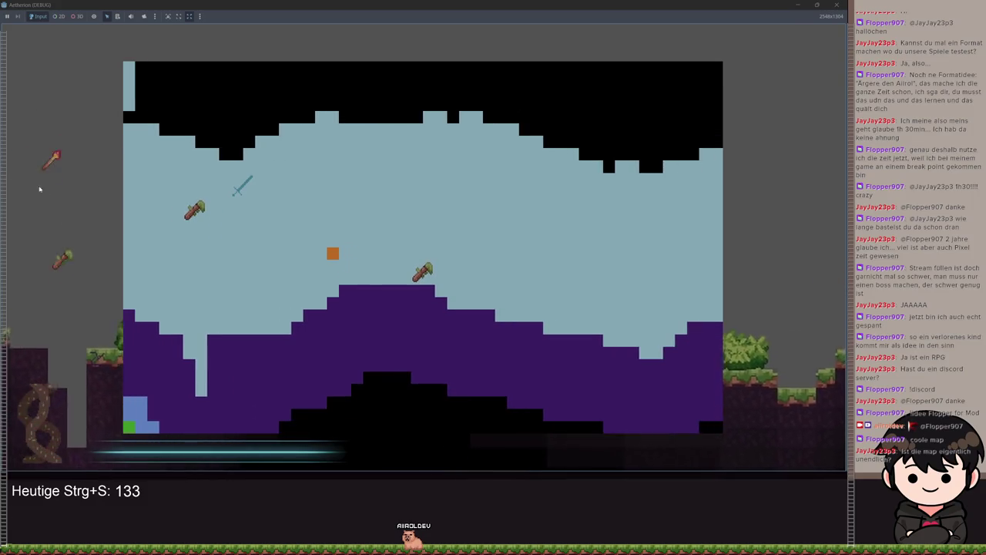
scroll(255, 203, "down", 3)
Toggle the full map on and off, pan across the level, and stop the game with F8
key("m")
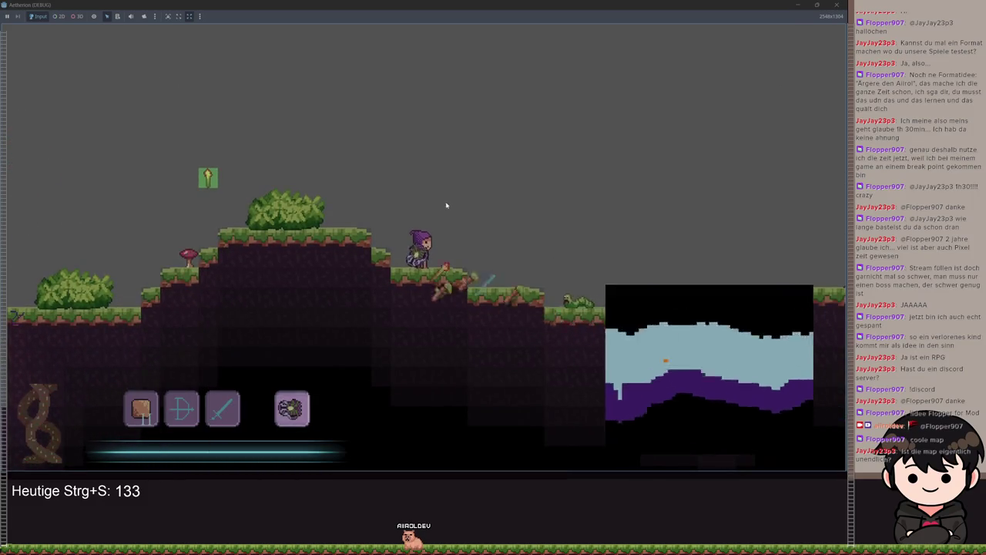
key("m")
scroll(453, 200, "down", 3)
key("m")
key("m")
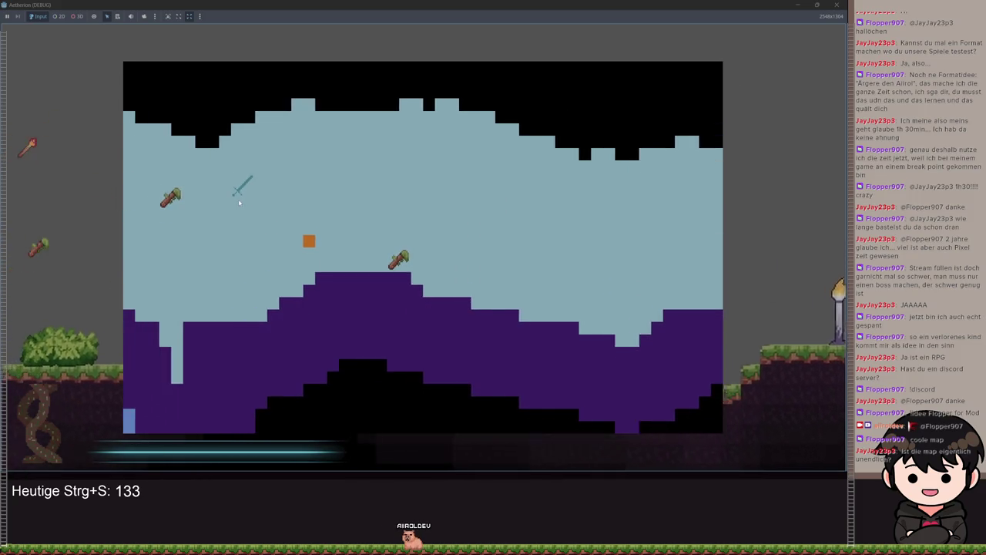
key("a")
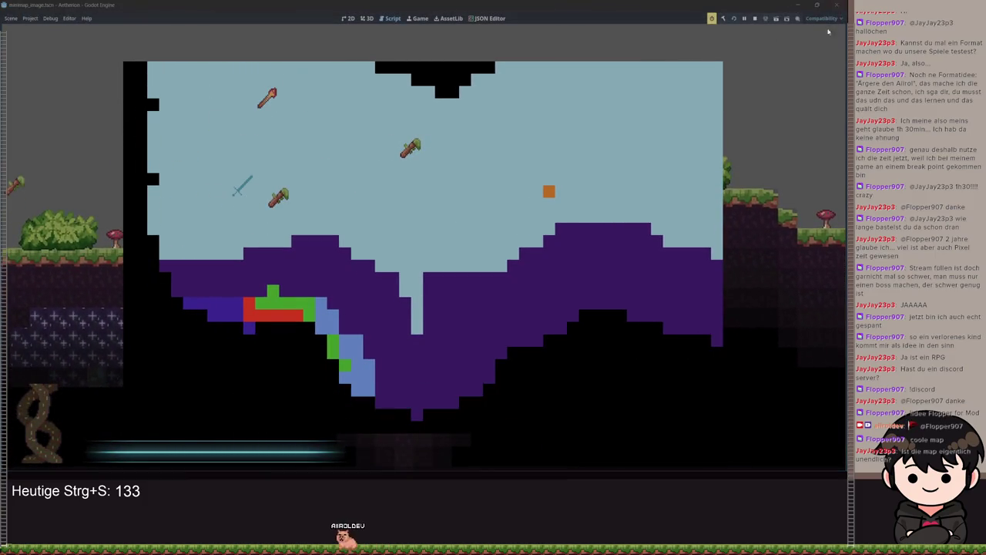
key("F8")
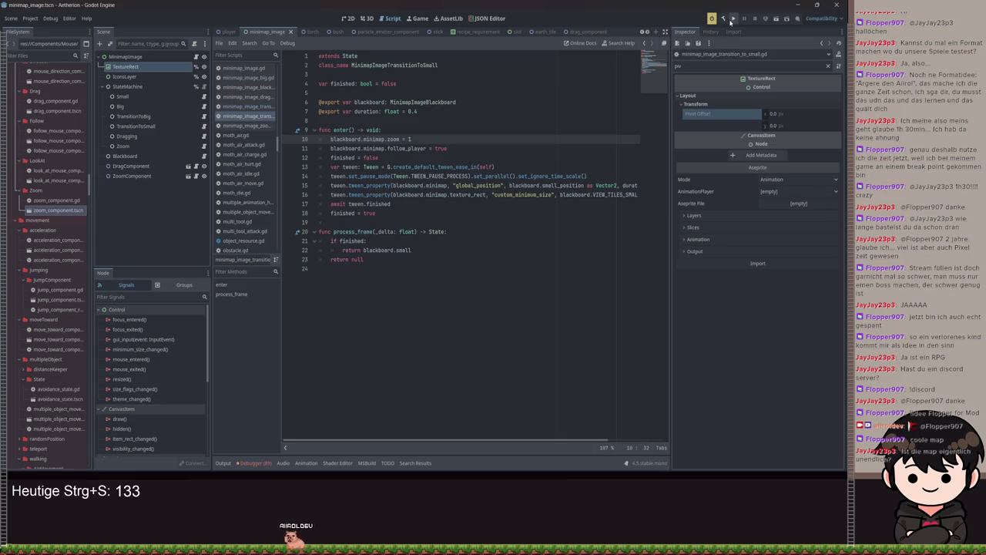
Run the project and load the empty Spielstand 1 save slot from the title screen
left_click(732, 18)
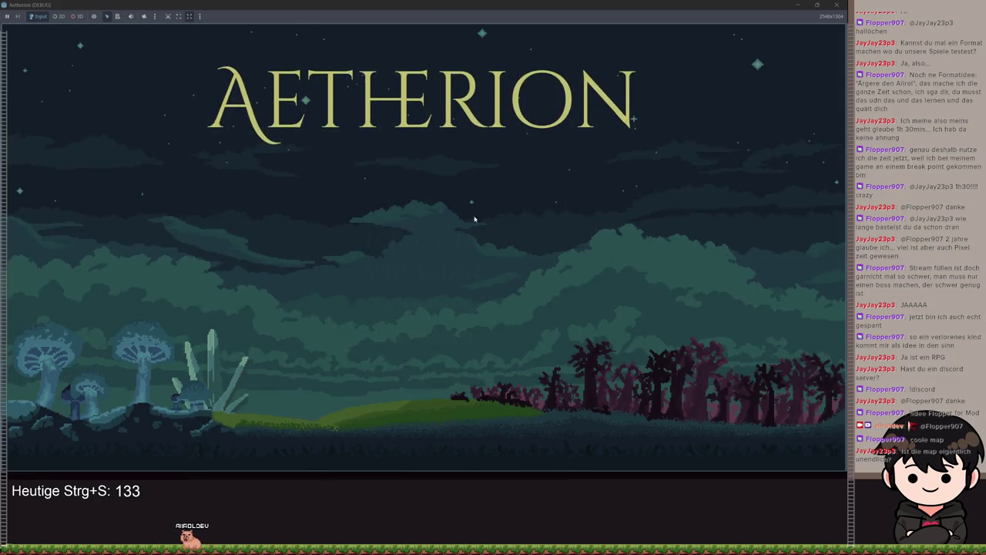
left_click(410, 255)
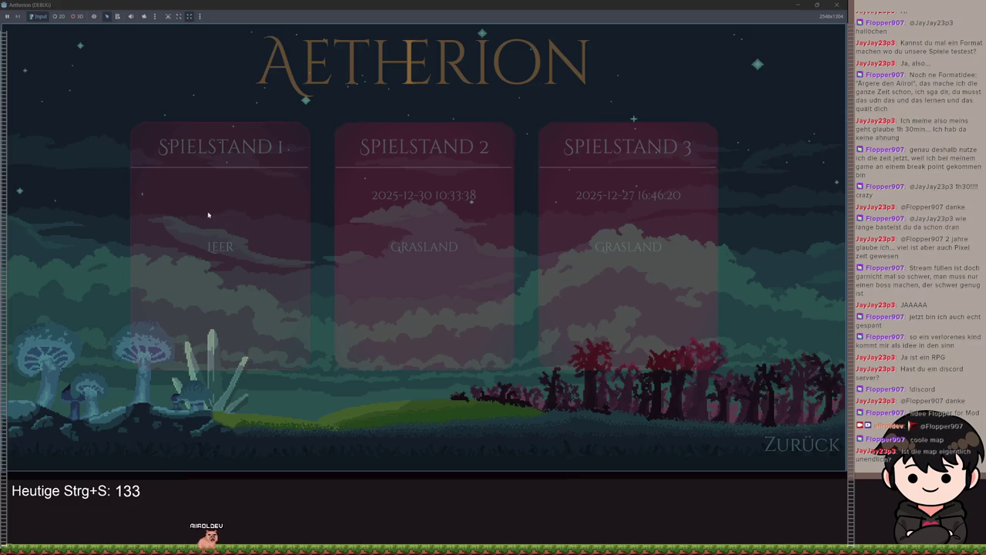
left_click(255, 195)
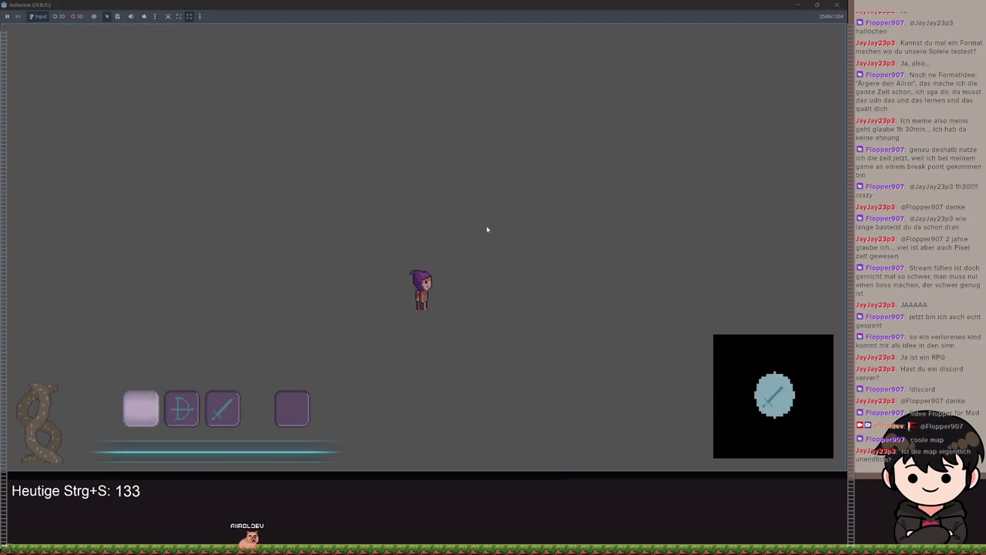
Open the large map, zoom out and in, then close and reopen it to confirm the zoom resets
key("m")
scroll(447, 255, "down", 3)
scroll(412, 258, "up", 4)
key("m")
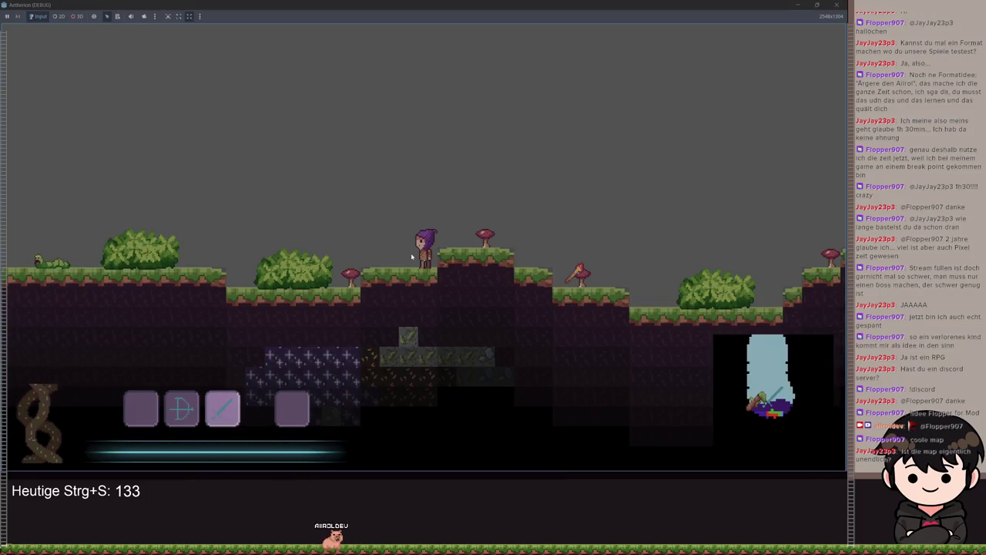
key("m")
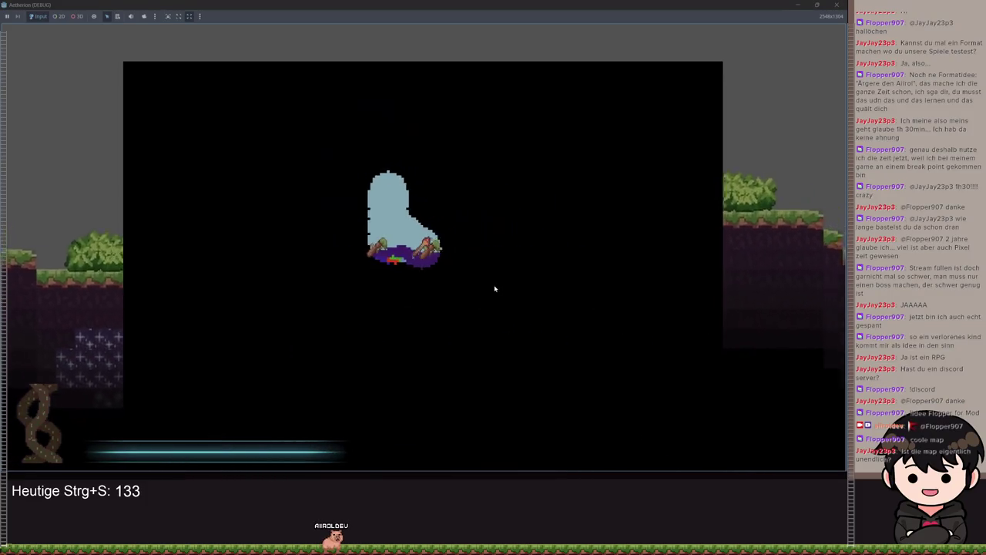
scroll(492, 288, "up", 5)
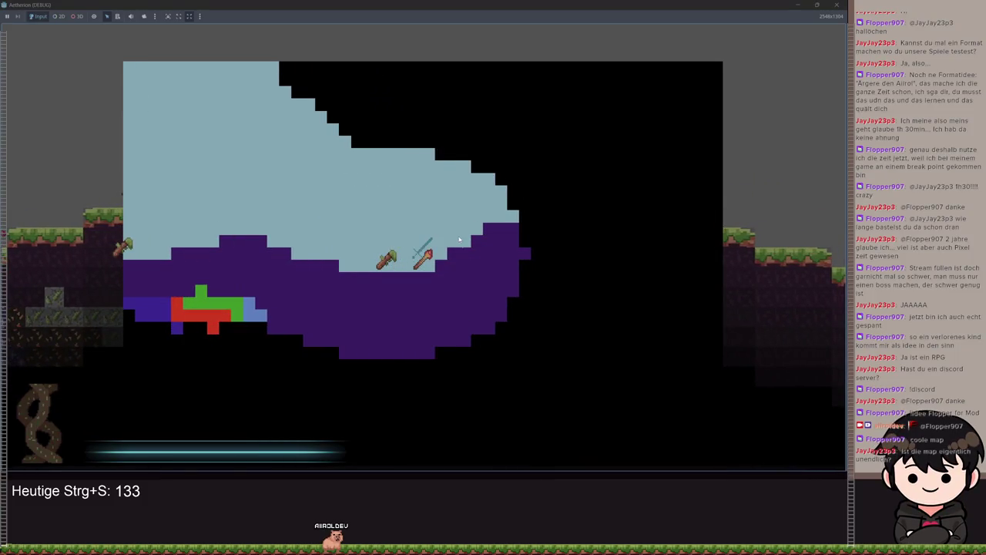
scroll(460, 242, "down", 5)
key("m")
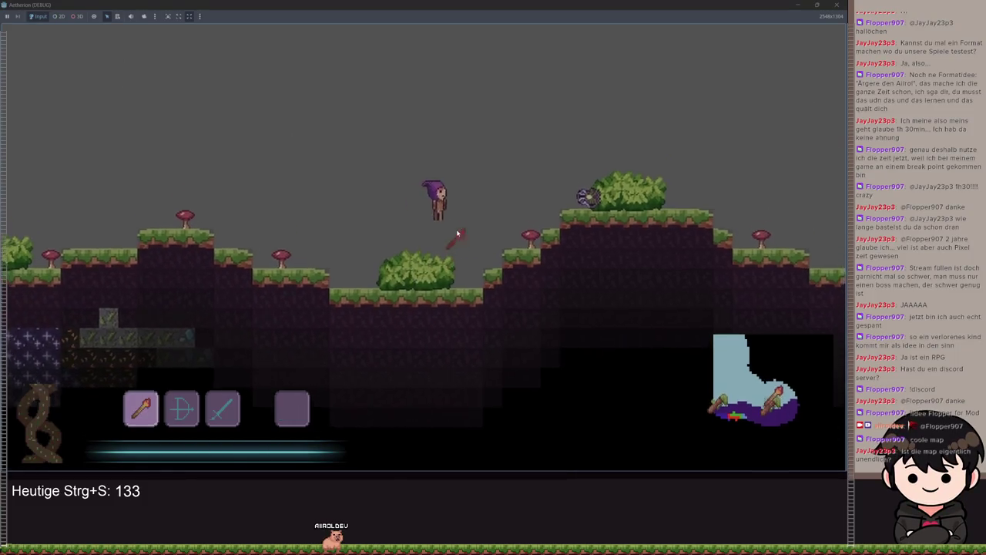
Run right and jump up the ledge, then open the map, zoom out and close it
key("d")
key("space")
mouse_move(755, 397)
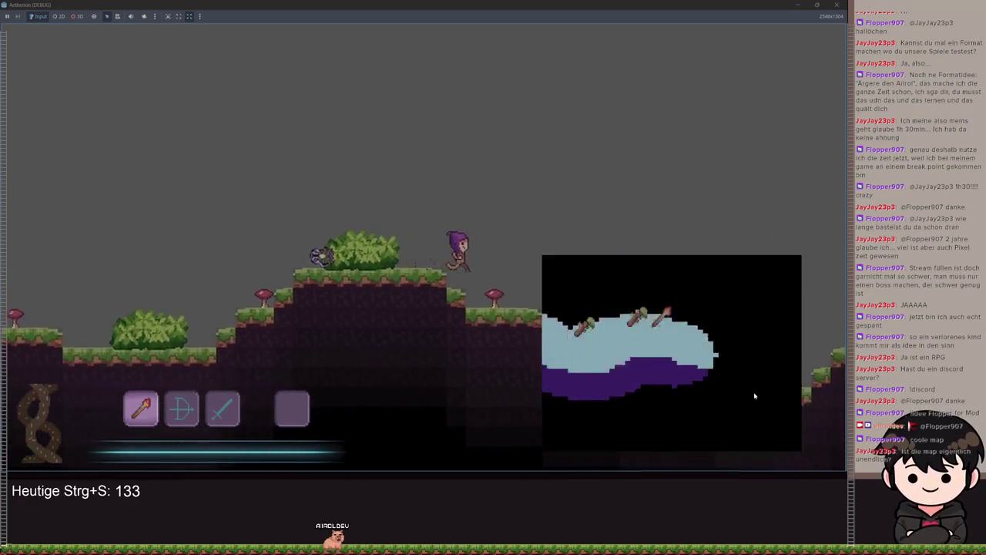
key("m")
scroll(577, 351, "down", 5)
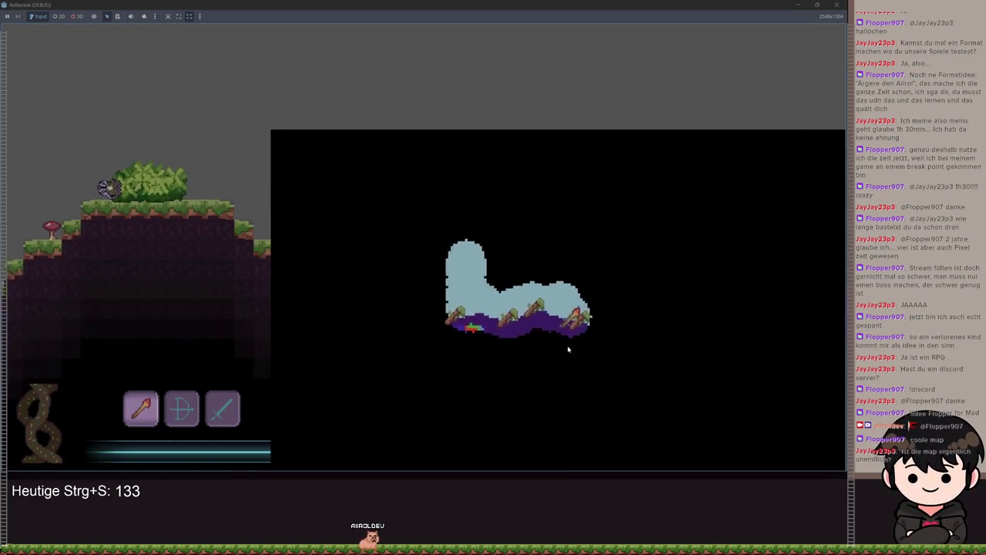
key("m")
key("m")
scroll(483, 268, "down", 5)
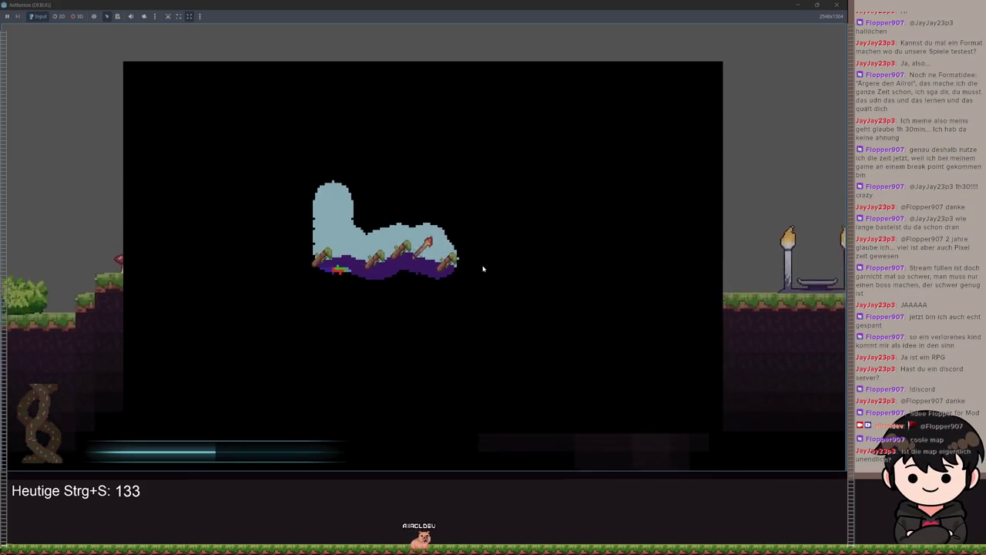
key("m")
Reopen the map to verify default zoom, close it, walk right, and pause with Escape
key("m")
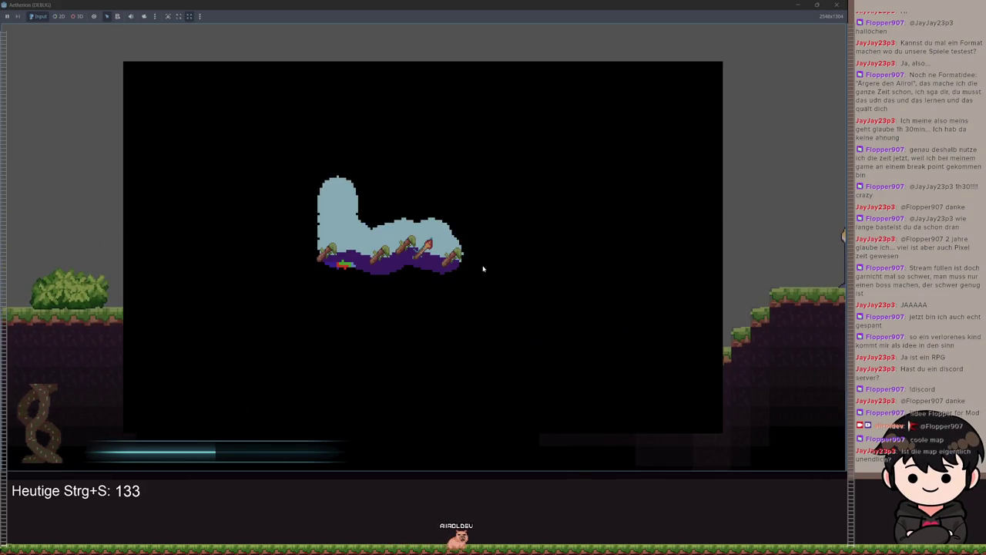
scroll(483, 268, "up", 5)
scroll(479, 270, "down", 5)
key("m")
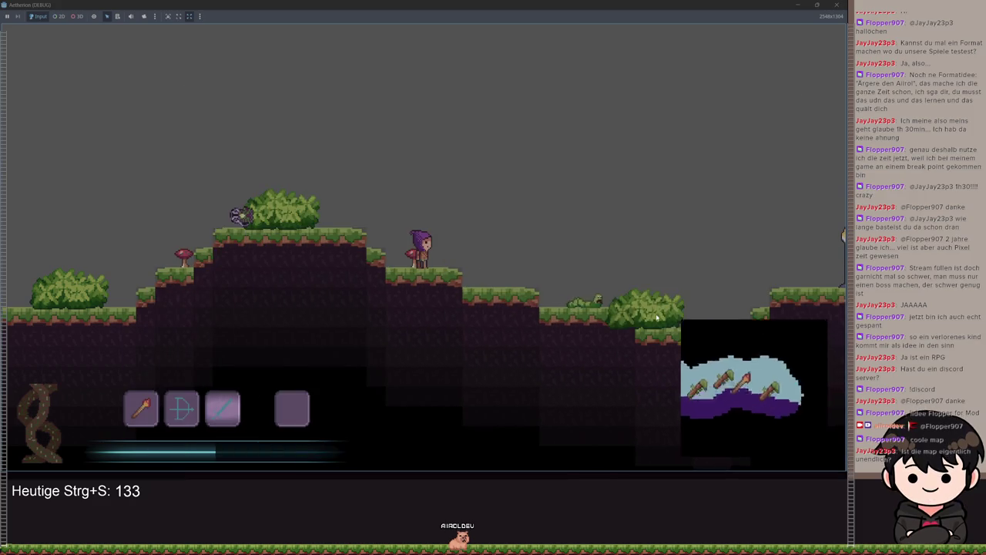
key("m")
key("m")
key("d")
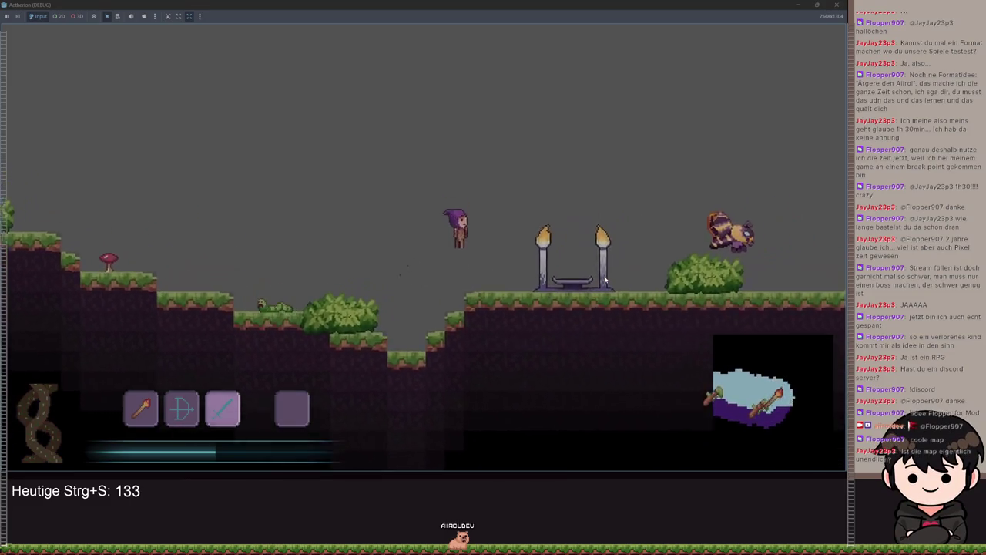
key("Escape")
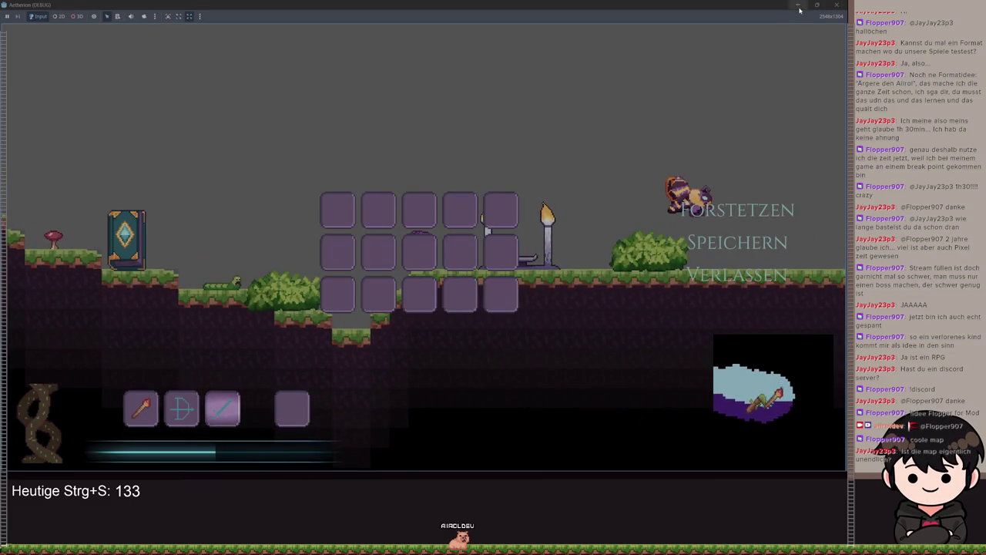
Minimize the game and save the transition script in the Godot editor with Ctrl+S
left_click(799, 10)
left_click(429, 176)
key("ctrl+s")
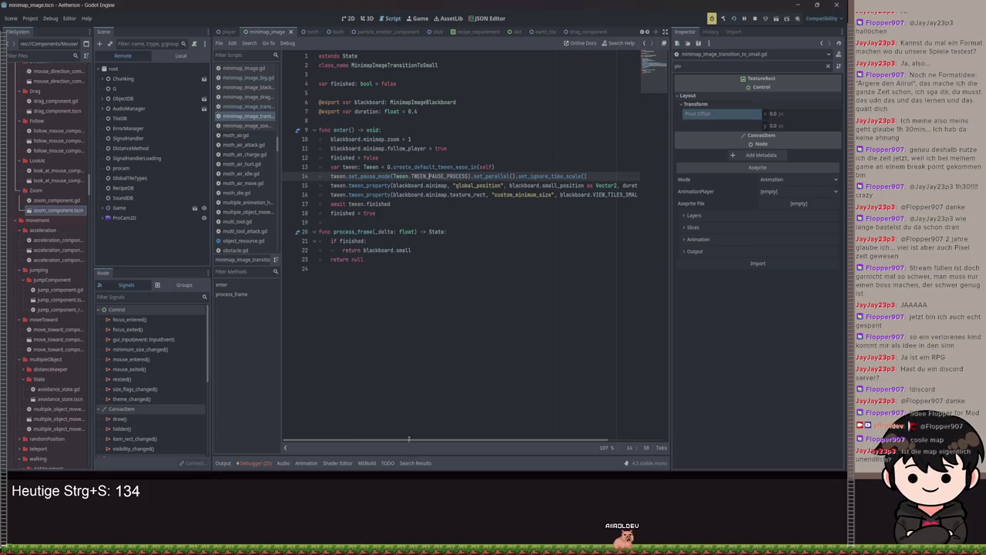
Resume the paused game with Fortsetzen, walk left into the small pit, and expand the minimap
key("F5")
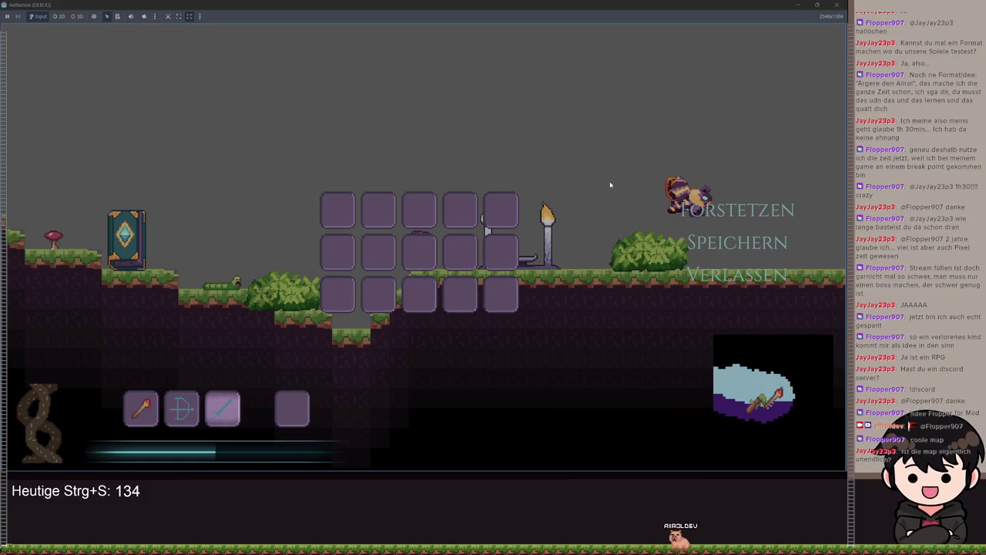
left_click(729, 211)
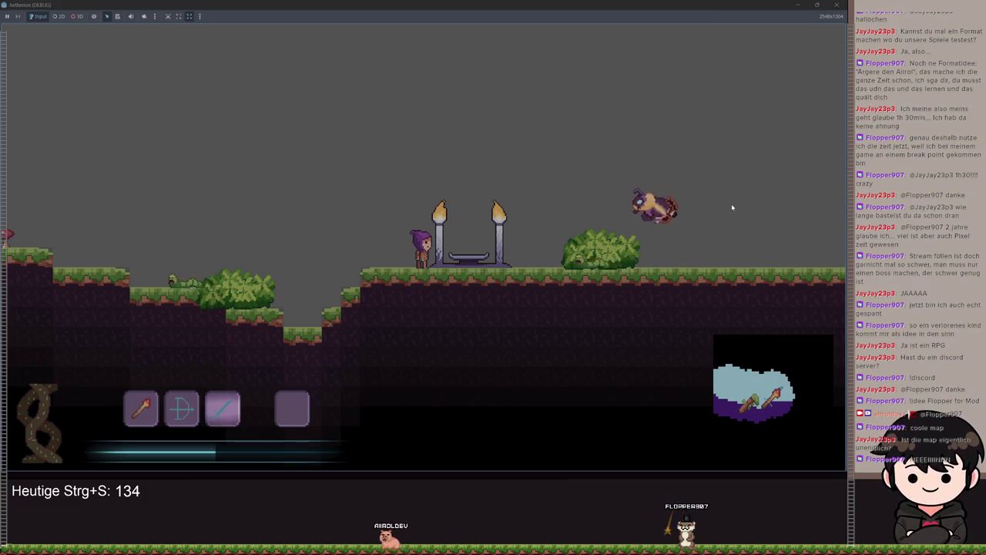
key("a")
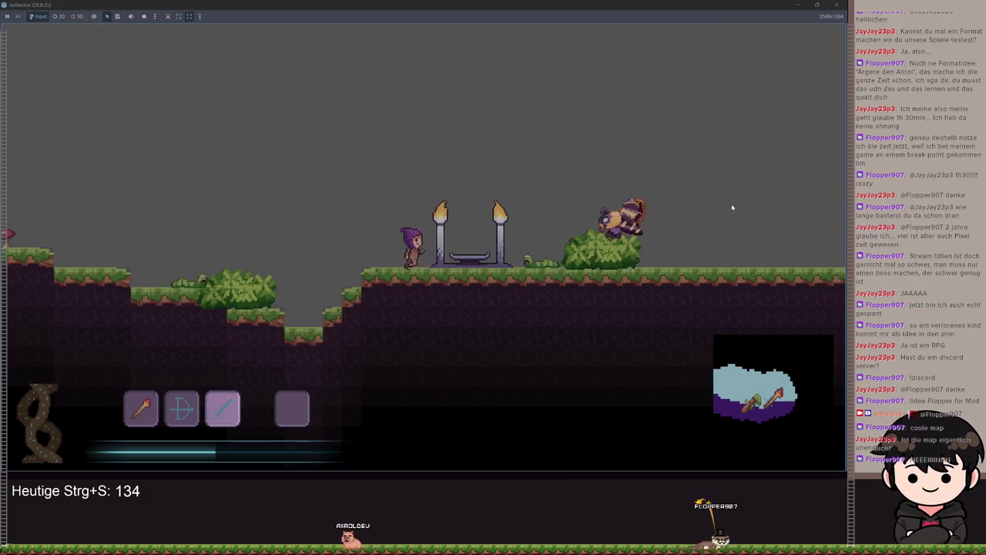
key("a")
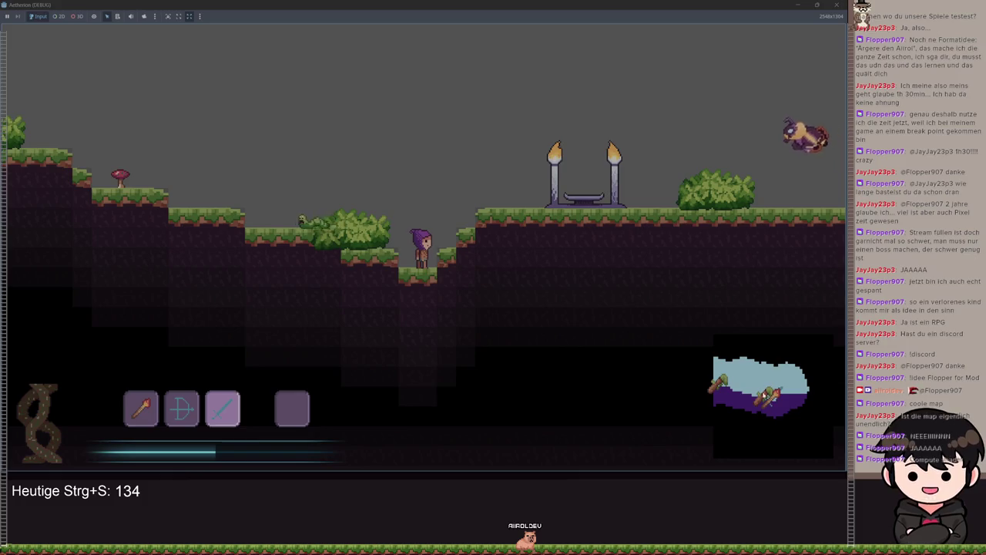
left_click(765, 398)
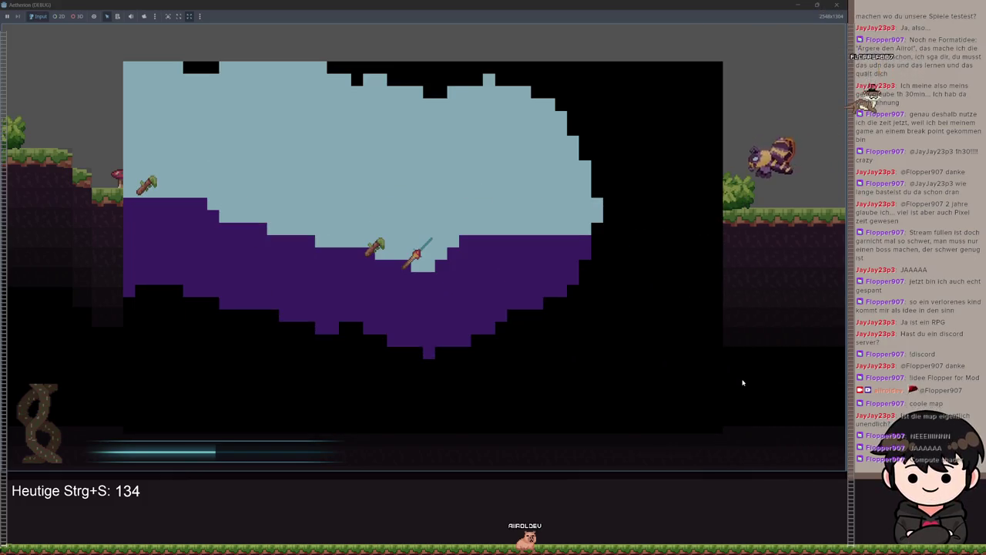